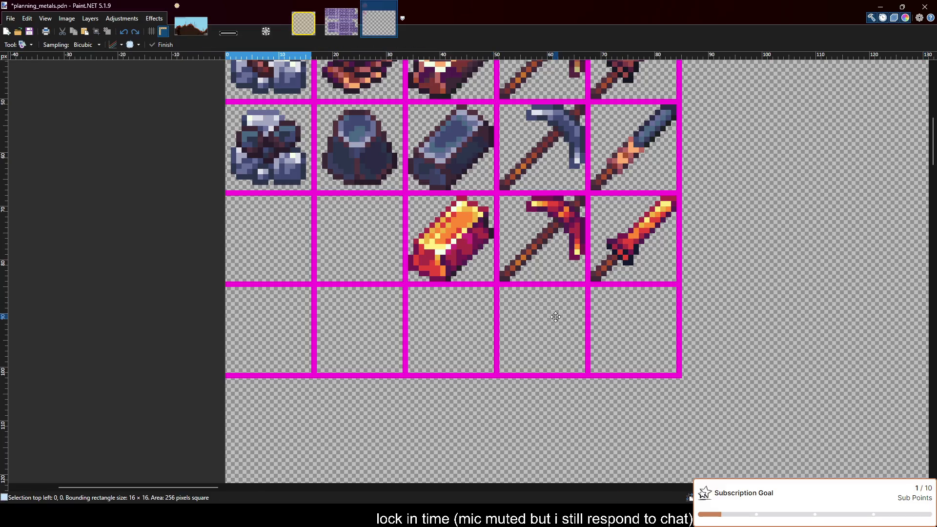
Drag the pasted silver ingot from the top-left into the bottom row's third cell.
{"action": "left_click_drag", "start_coordinate": [297, 146], "coordinate": [480, 373]}
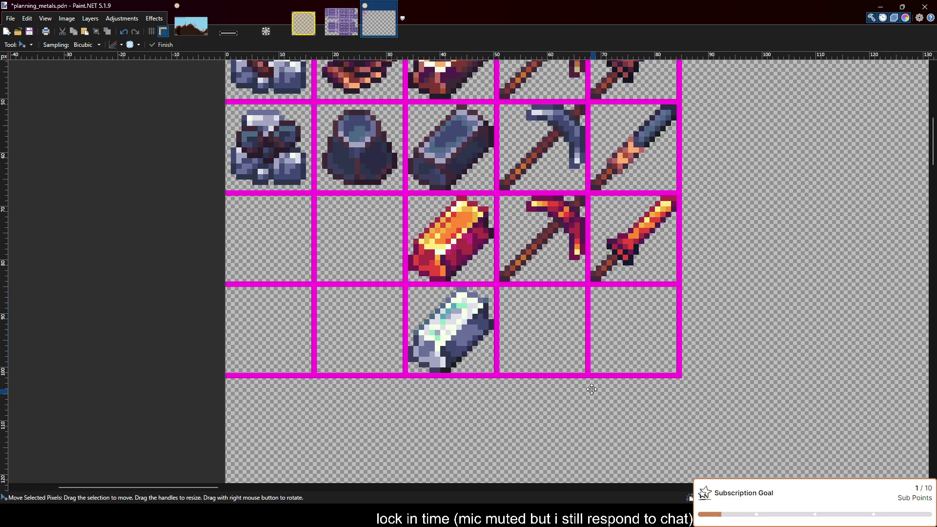
{"action": "scroll", "coordinate": [430, 360], "scroll_direction": "up", "scroll_amount": 1}
{"action": "scroll", "coordinate": [430, 360], "scroll_direction": "down", "scroll_amount": 1}
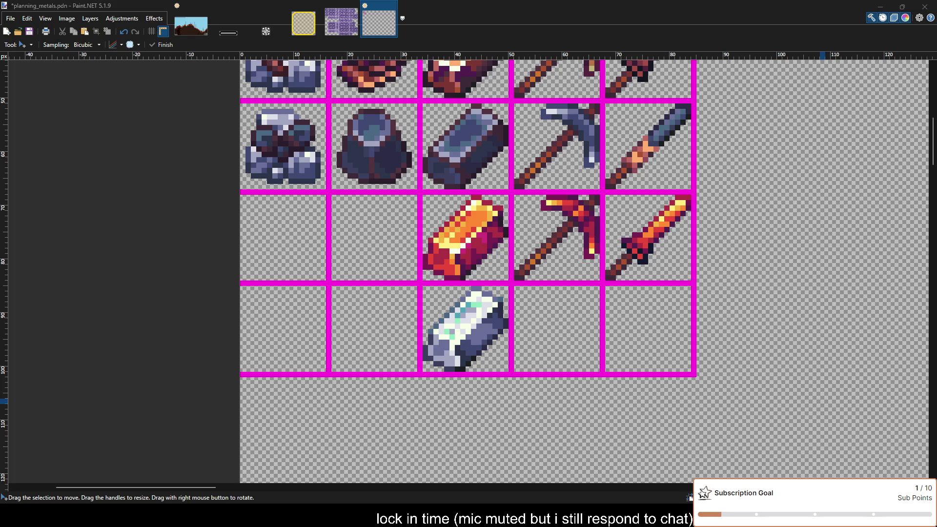
{"action": "left_click", "coordinate": [382, 367]}
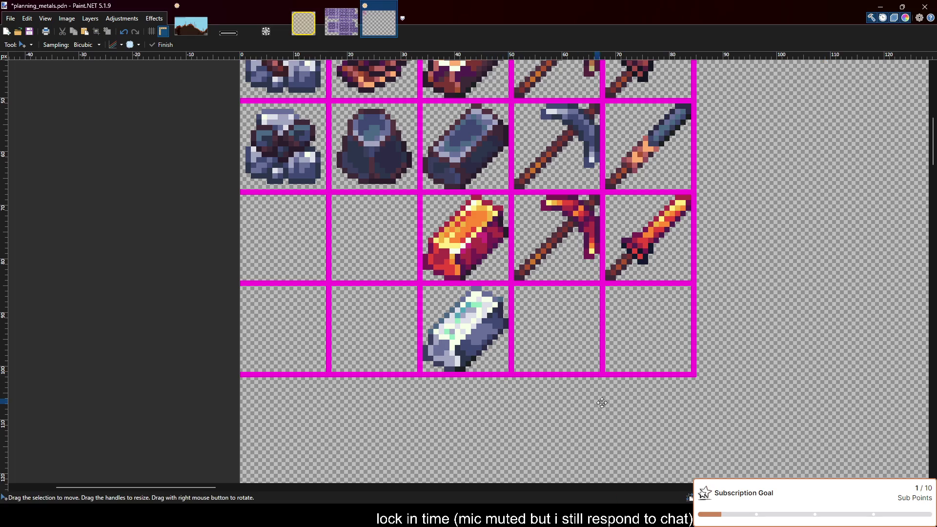
{"action": "key", "text": "ctrl+v"}
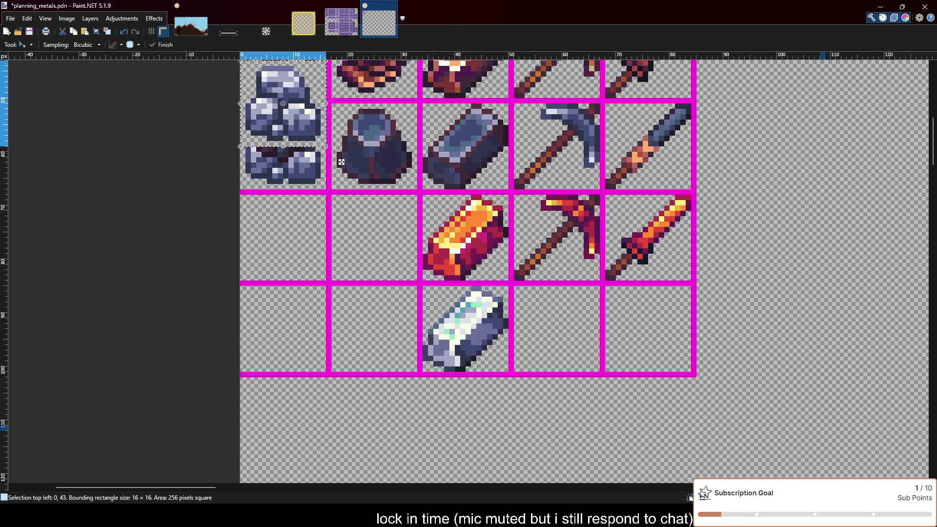
{"action": "left_click_drag", "start_coordinate": [309, 120], "coordinate": [411, 347]}
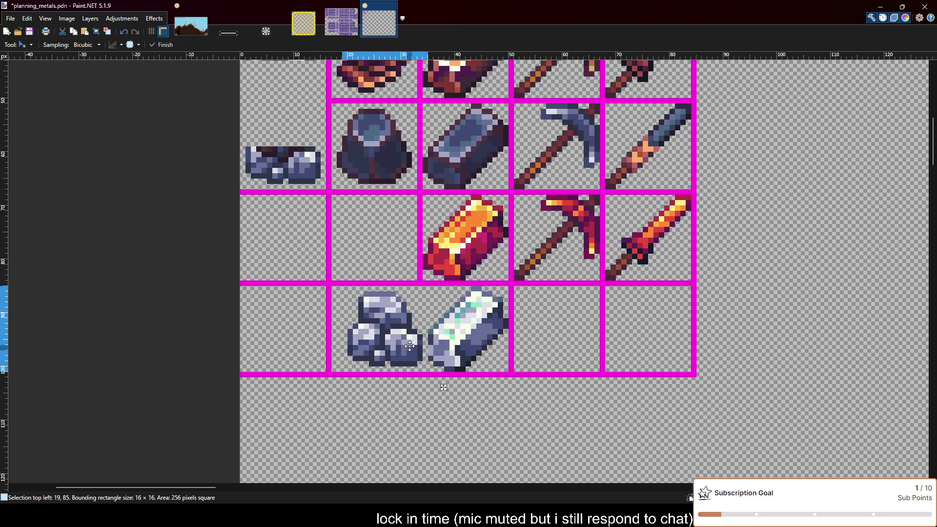
{"action": "key", "text": "ctrl+z"}
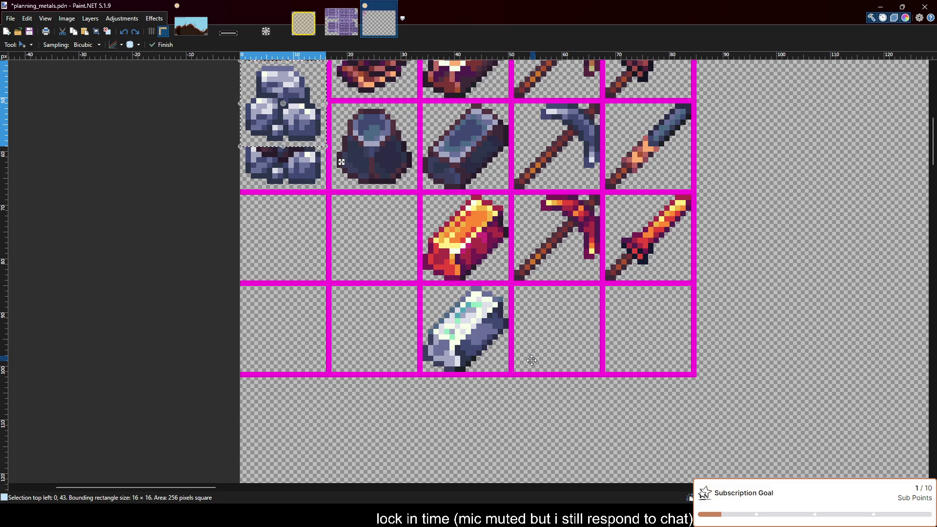
{"action": "key", "text": "ctrl+z"}
{"action": "scroll", "coordinate": [531, 360], "scroll_direction": "up", "scroll_amount": 3}
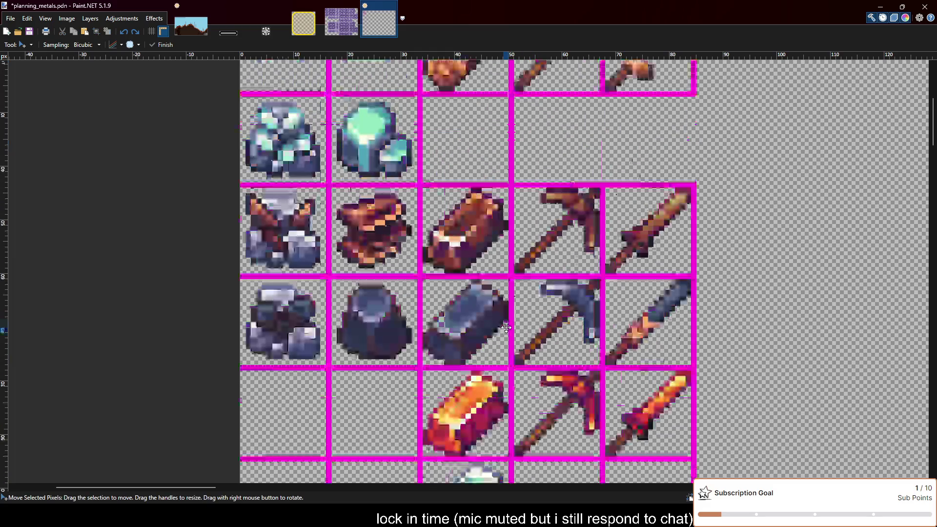
{"action": "scroll", "coordinate": [506, 327], "scroll_direction": "up", "scroll_amount": 2}
{"action": "scroll", "coordinate": [506, 327], "scroll_direction": "down", "scroll_amount": 2}
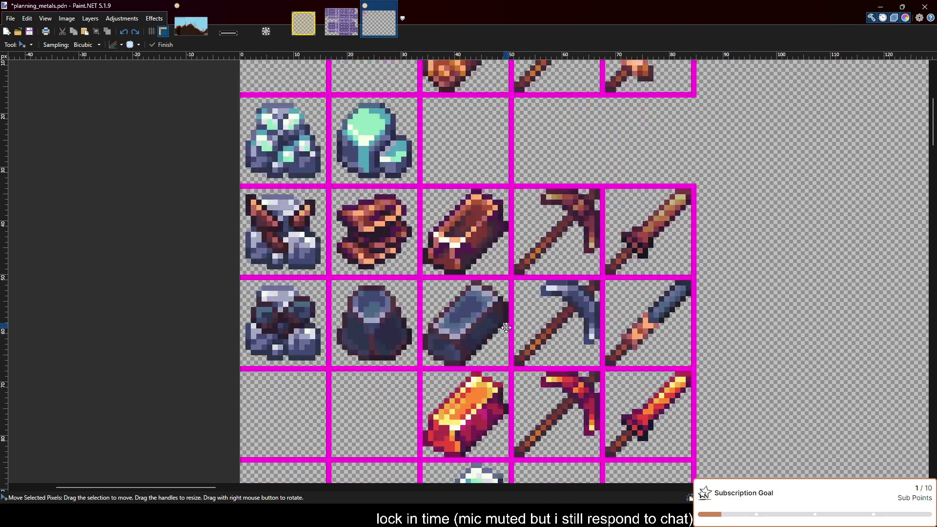
{"action": "scroll", "coordinate": [506, 327], "scroll_direction": "down", "scroll_amount": 2}
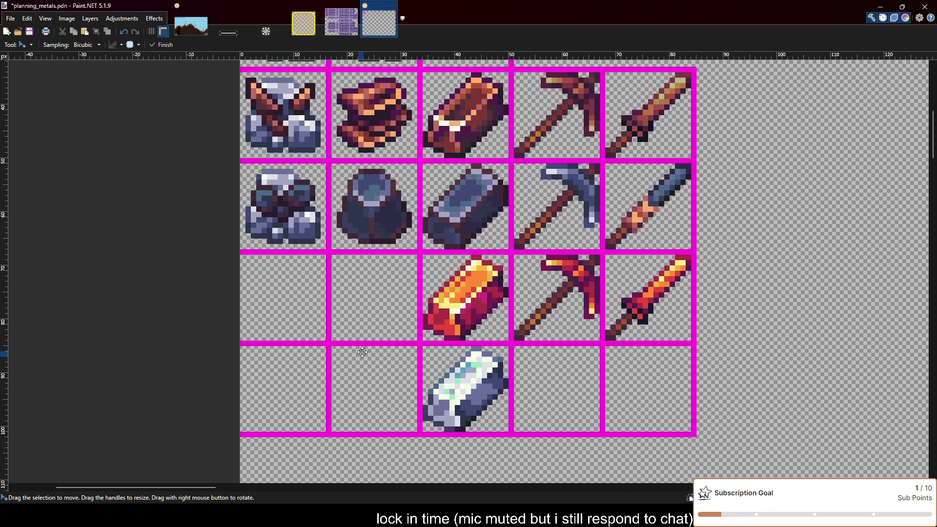
{"action": "key", "text": "ctrl+v"}
{"action": "mouse_move", "coordinate": [308, 131]}
{"action": "left_mouse_down"}
{"action": "mouse_move", "coordinate": [399, 336]}
{"action": "mouse_move", "coordinate": [399, 415]}
{"action": "left_mouse_up"}
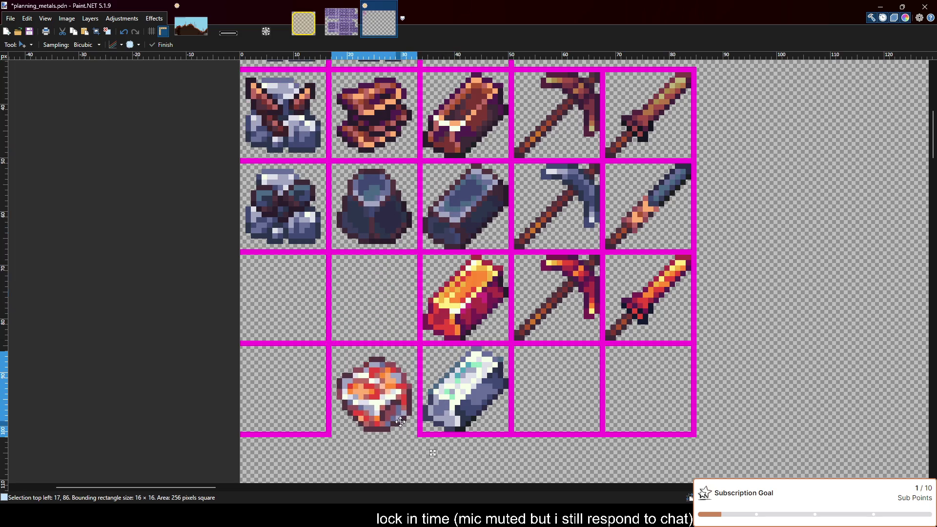
{"action": "key", "text": "ctrl+z"}
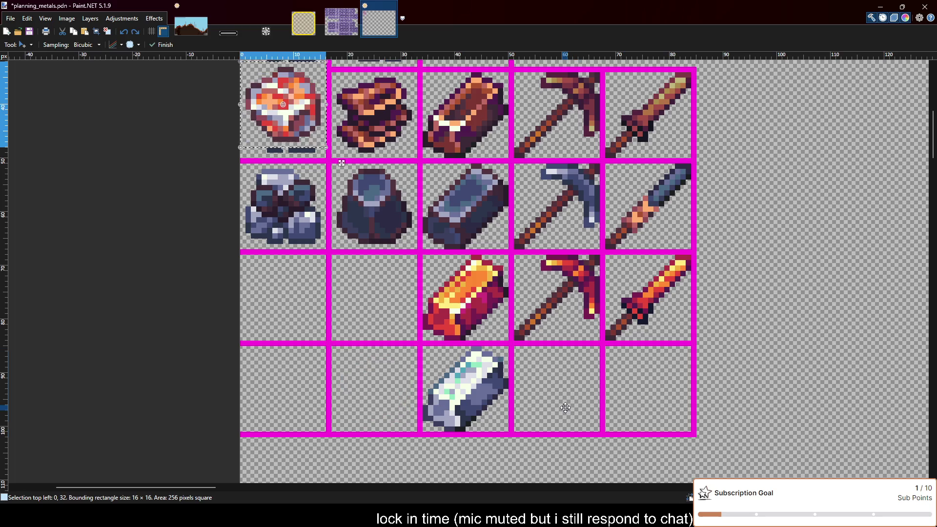
{"action": "key", "text": "ctrl+z"}
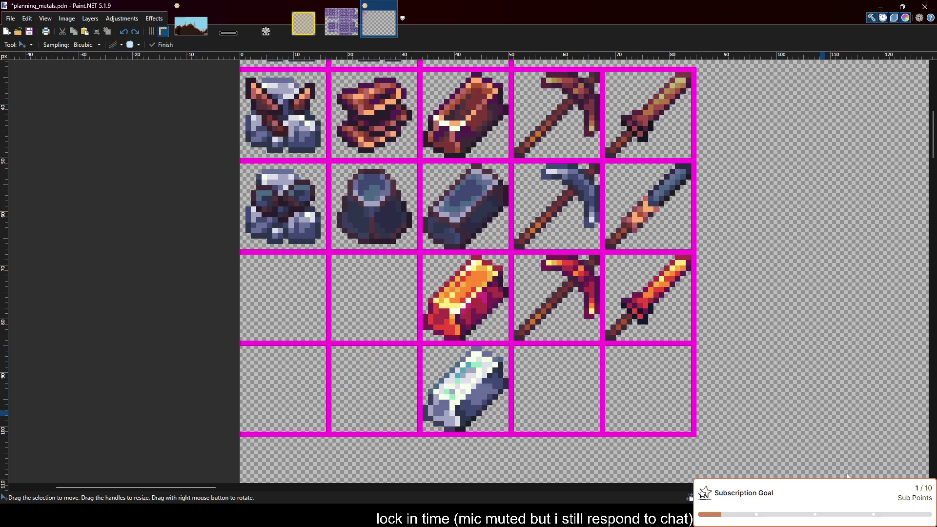
{"action": "scroll", "coordinate": [605, 359], "scroll_direction": "up", "scroll_amount": 3}
{"action": "scroll", "coordinate": [606, 359], "scroll_direction": "down", "scroll_amount": 3}
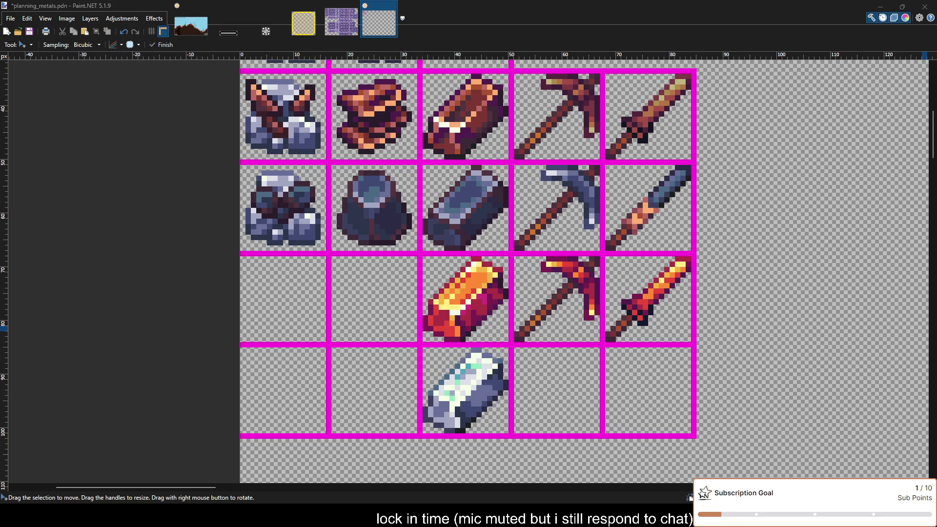
Paste the pale blue diamond sprite and drag it into the bottom row's second cell.
{"action": "scroll", "coordinate": [781, 322], "scroll_direction": "up", "scroll_amount": 1}
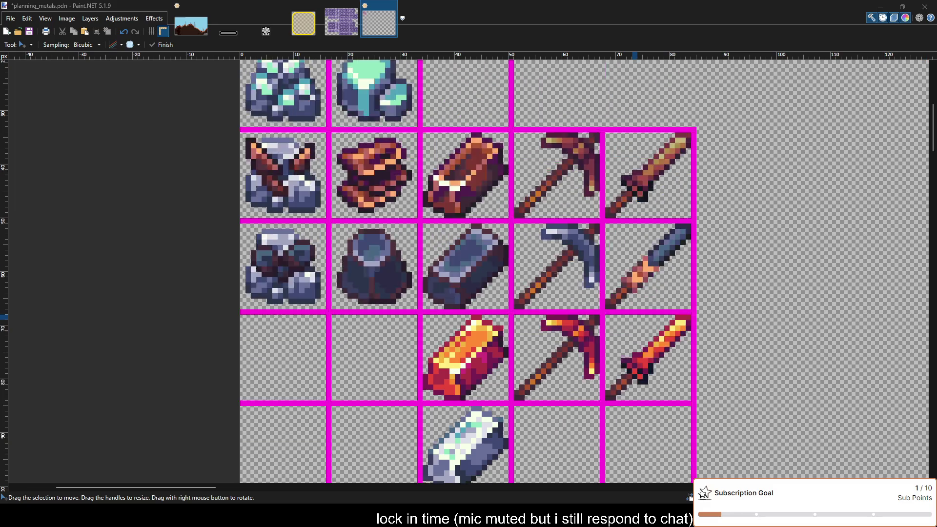
{"action": "scroll", "coordinate": [640, 316], "scroll_direction": "up", "scroll_amount": 1}
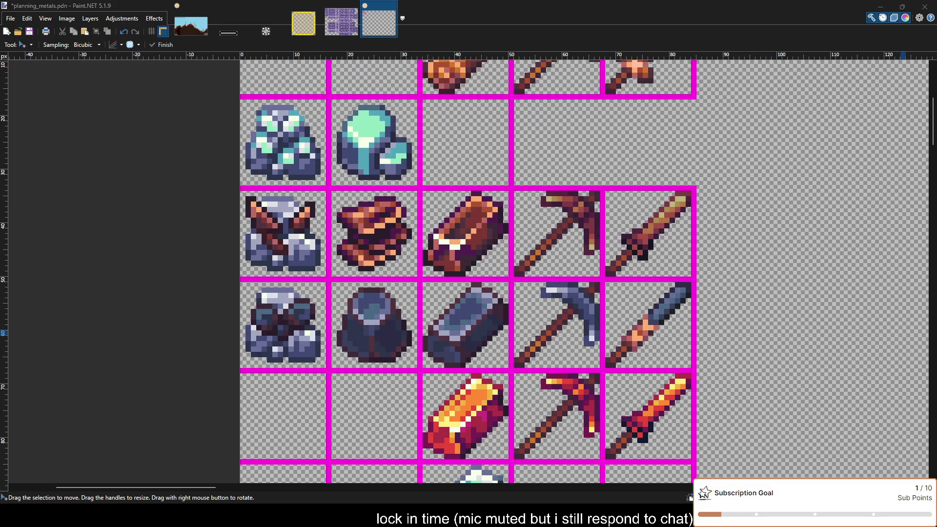
{"action": "scroll", "coordinate": [699, 317], "scroll_direction": "down", "scroll_amount": 1}
{"action": "scroll", "coordinate": [566, 273], "scroll_direction": "down", "scroll_amount": 1}
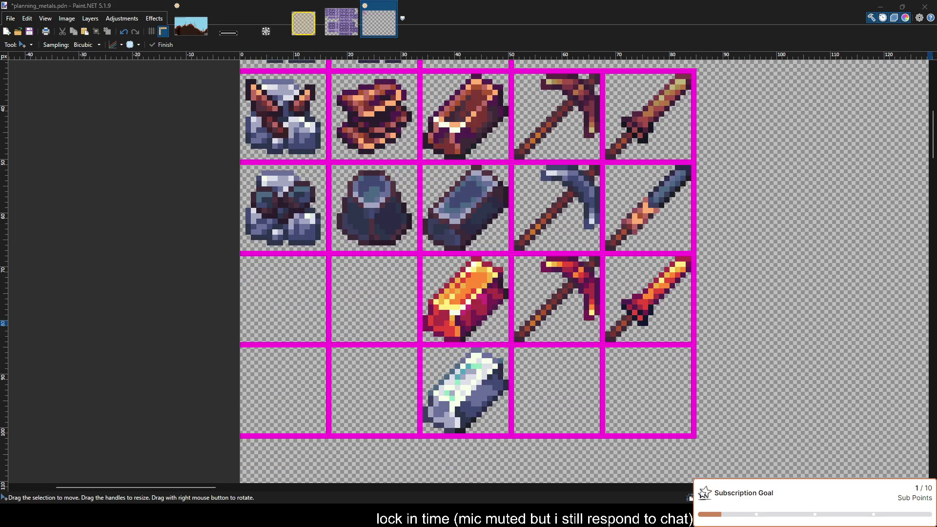
{"action": "key", "text": "ctrl+v"}
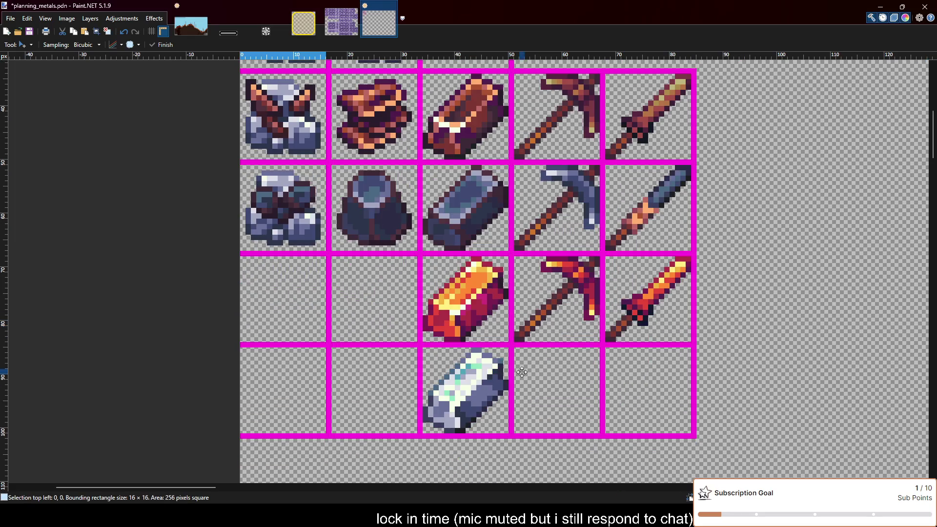
{"action": "key", "text": "ctrl+v"}
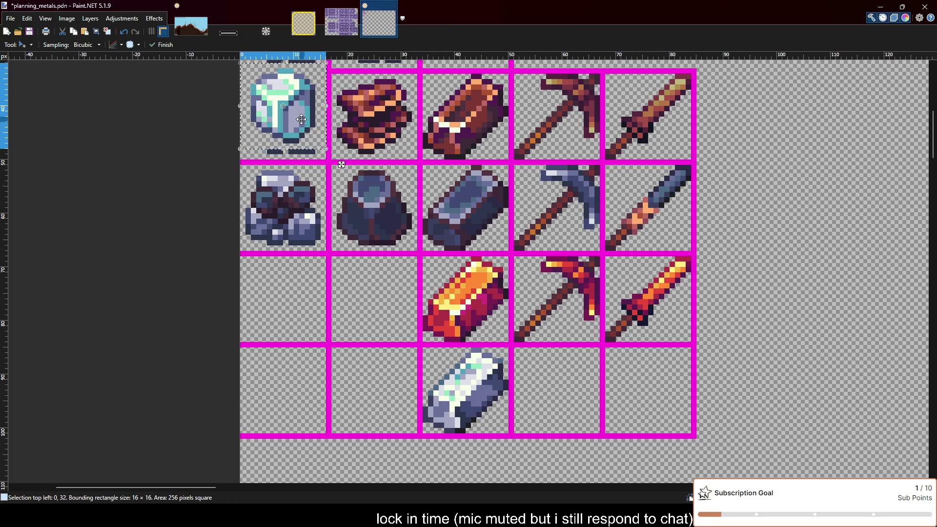
{"action": "mouse_move", "coordinate": [302, 120]}
{"action": "left_mouse_down"}
{"action": "mouse_move", "coordinate": [403, 416]}
{"action": "mouse_move", "coordinate": [393, 405]}
{"action": "left_mouse_up"}
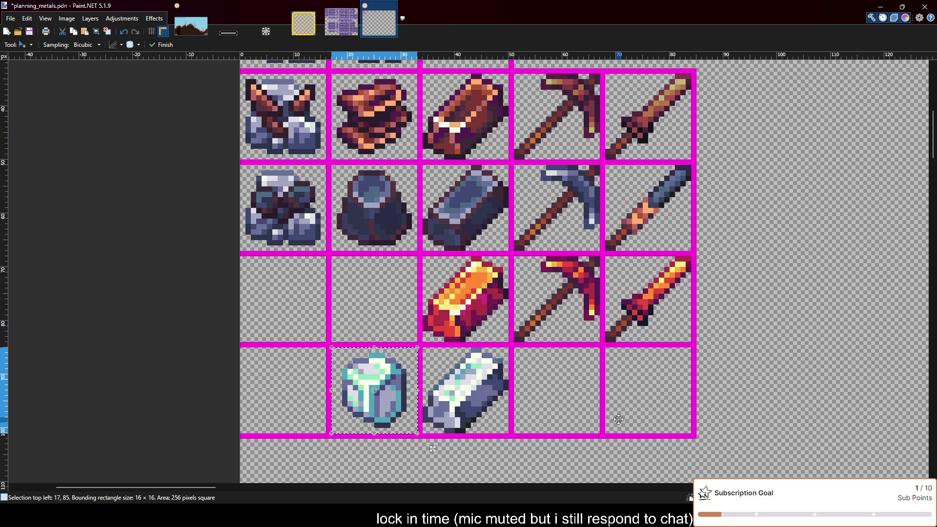
Deselect the placed diamond and save planning_metals.pdn.
{"action": "key", "text": "ctrl+d"}
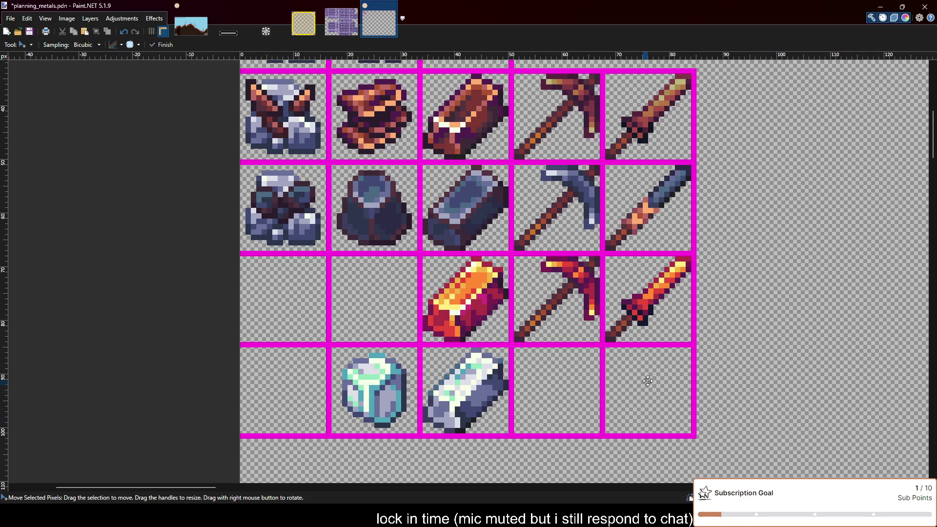
{"action": "scroll", "coordinate": [424, 380], "scroll_direction": "down", "scroll_amount": 1}
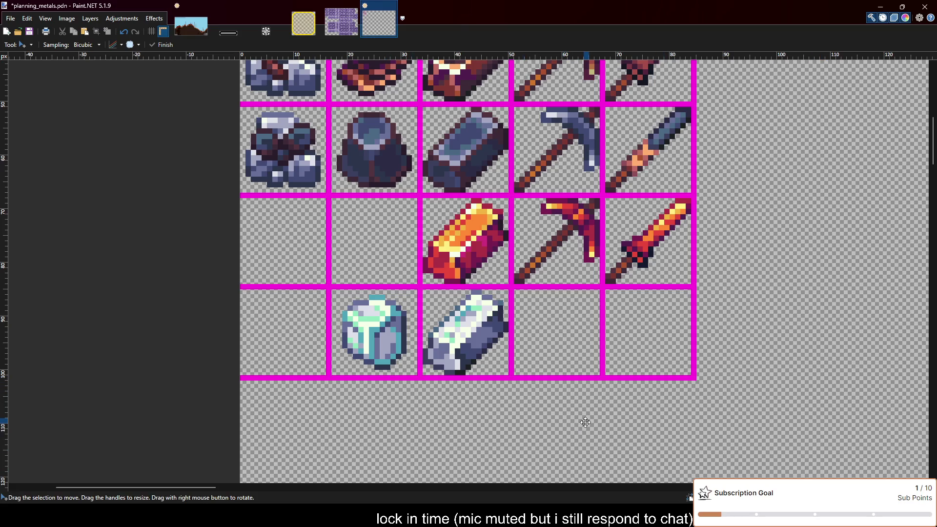
{"action": "key", "text": "ctrl+s"}
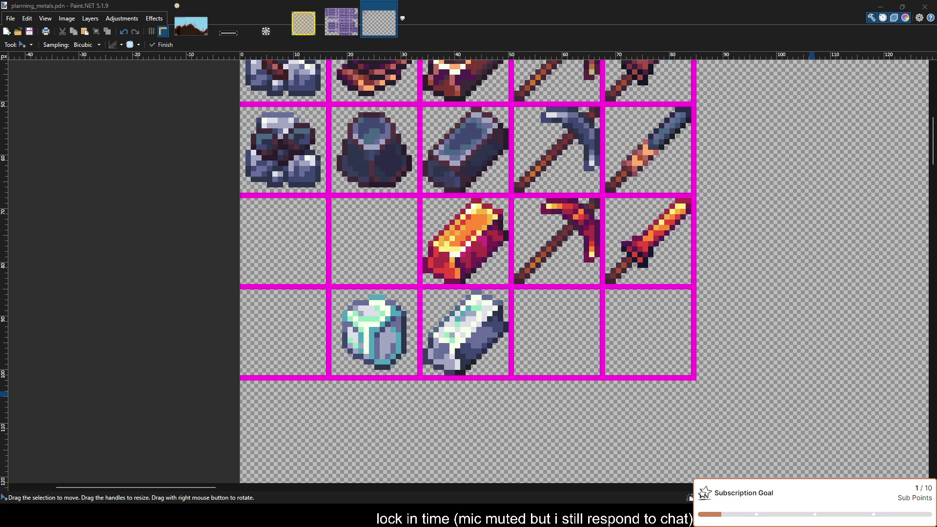
Paste the green ore into the bottom-left cell, then undo the mistaken placement.
{"action": "left_click", "coordinate": [464, 329]}
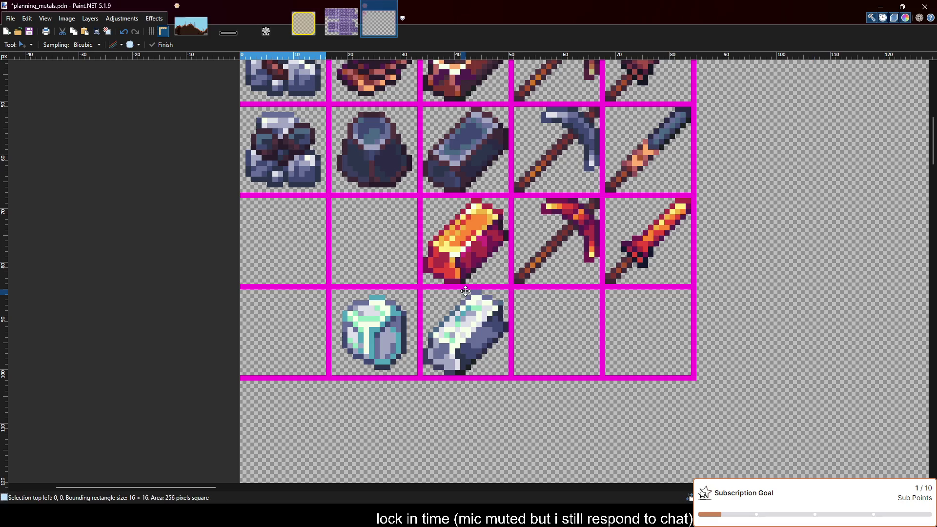
{"action": "key", "text": "ctrl+v"}
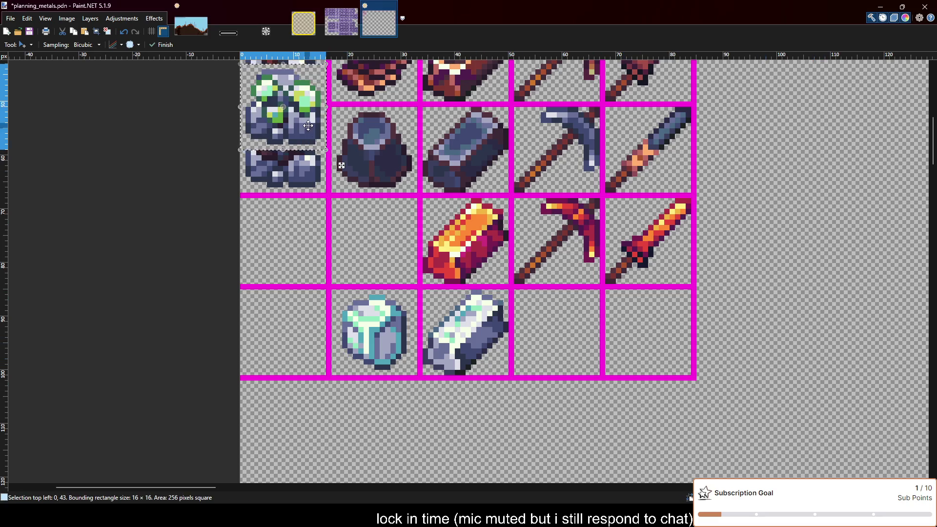
{"action": "left_click_drag", "start_coordinate": [303, 144], "coordinate": [303, 383]}
{"action": "key", "text": "ctrl+z"}
{"action": "key", "text": "ctrl+z"}
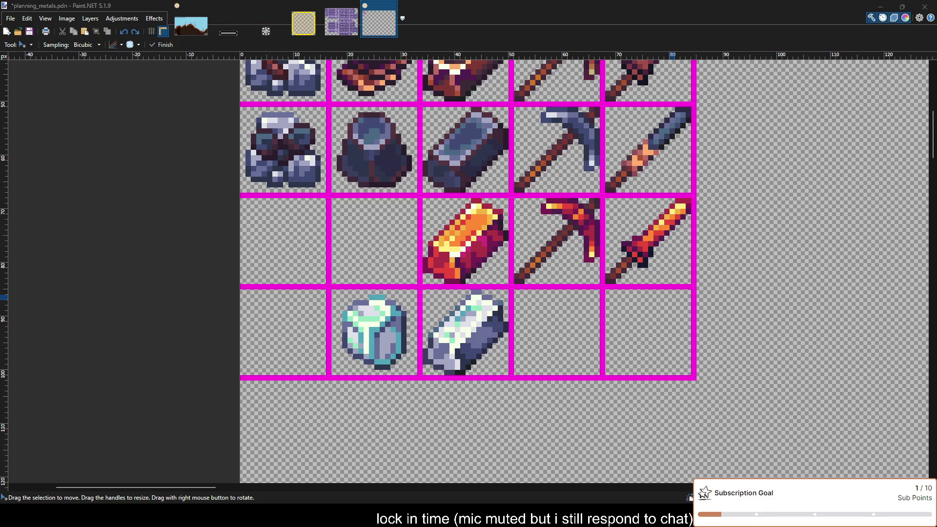
Paste the teal-speckled dark ore into the bottom-left cell and deselect it.
{"action": "scroll", "coordinate": [667, 301], "scroll_direction": "up", "scroll_amount": 3}
{"action": "scroll", "coordinate": [667, 301], "scroll_direction": "down", "scroll_amount": 3}
{"action": "scroll", "coordinate": [683, 298], "scroll_direction": "up", "scroll_amount": 1}
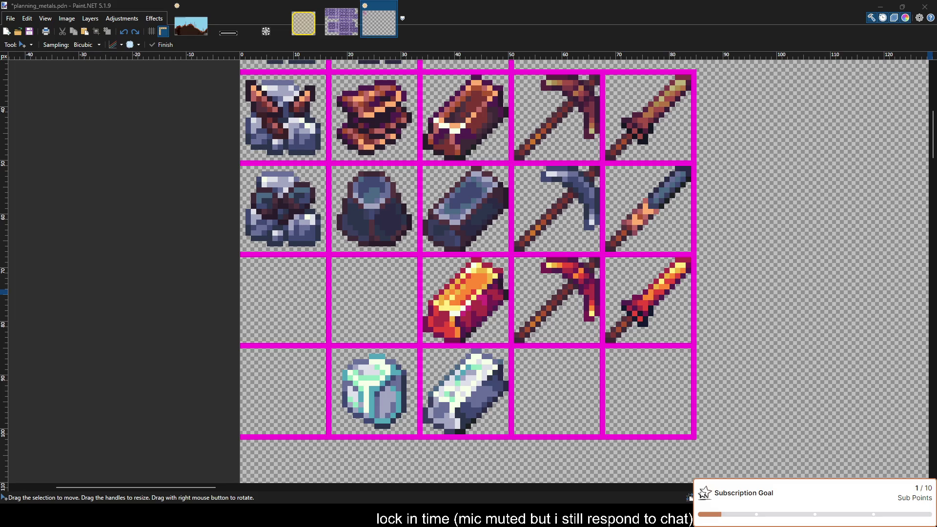
{"action": "scroll", "coordinate": [876, 424], "scroll_direction": "down", "scroll_amount": 1}
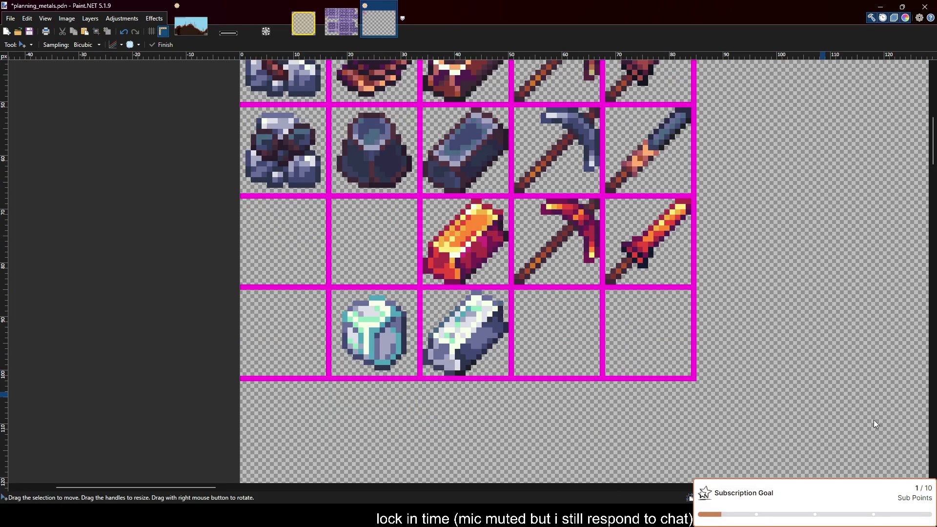
{"action": "key", "text": "ctrl+v"}
{"action": "left_click_drag", "start_coordinate": [299, 132], "coordinate": [305, 352]}
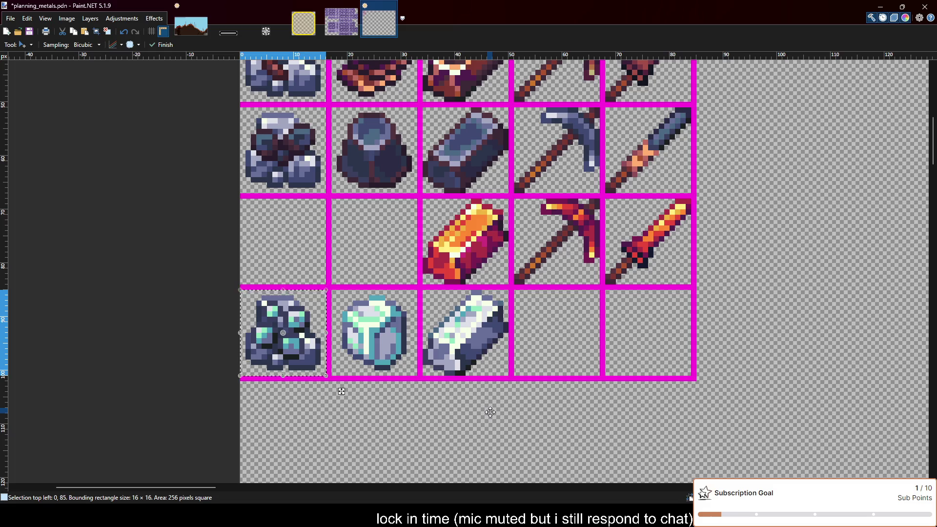
{"action": "key", "text": "ctrl+d"}
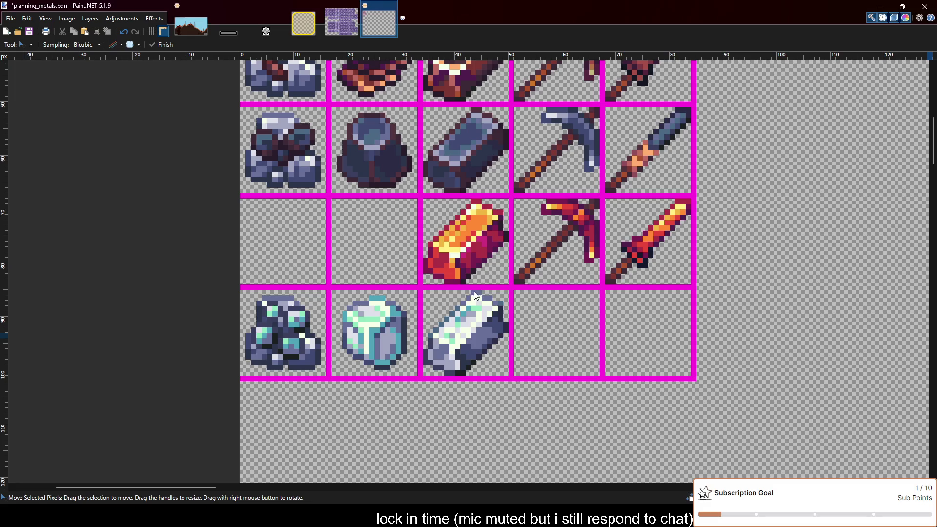
Paste the copper-bound pickaxe into the iron row's pickaxe cell, discarding the misaligned placement.
{"action": "key", "text": "ctrl+v"}
{"action": "scroll", "coordinate": [450, 268], "scroll_direction": "up", "scroll_amount": 2}
{"action": "scroll", "coordinate": [397, 248], "scroll_direction": "up", "scroll_amount": 2}
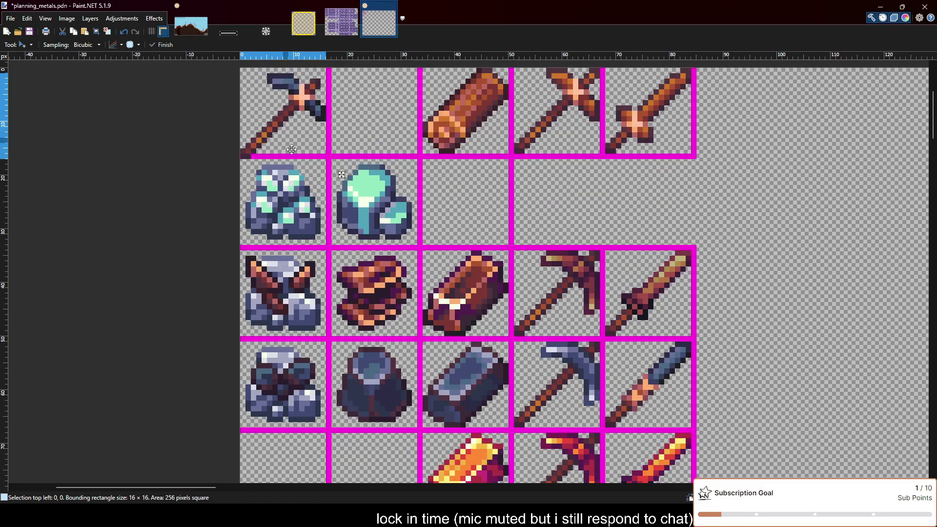
{"action": "left_click_drag", "start_coordinate": [286, 140], "coordinate": [559, 414]}
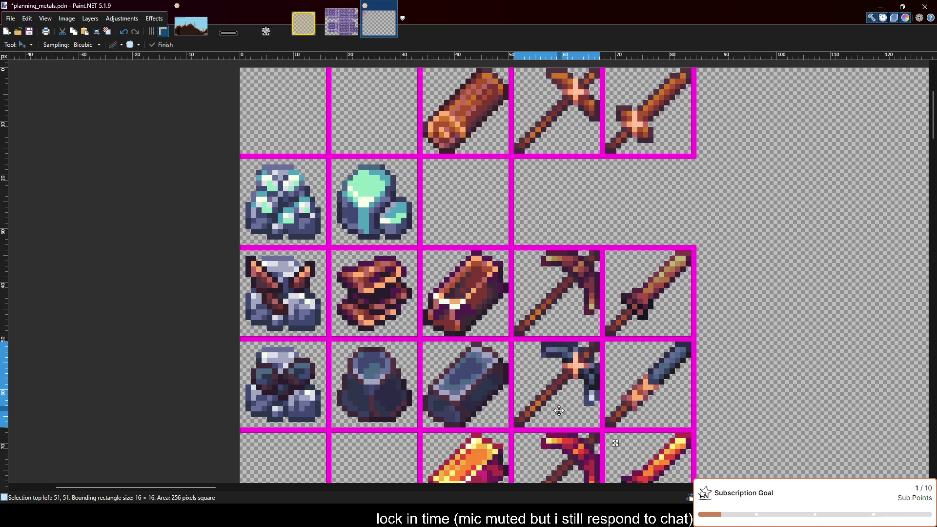
{"action": "scroll", "coordinate": [625, 358], "scroll_direction": "down", "scroll_amount": 1}
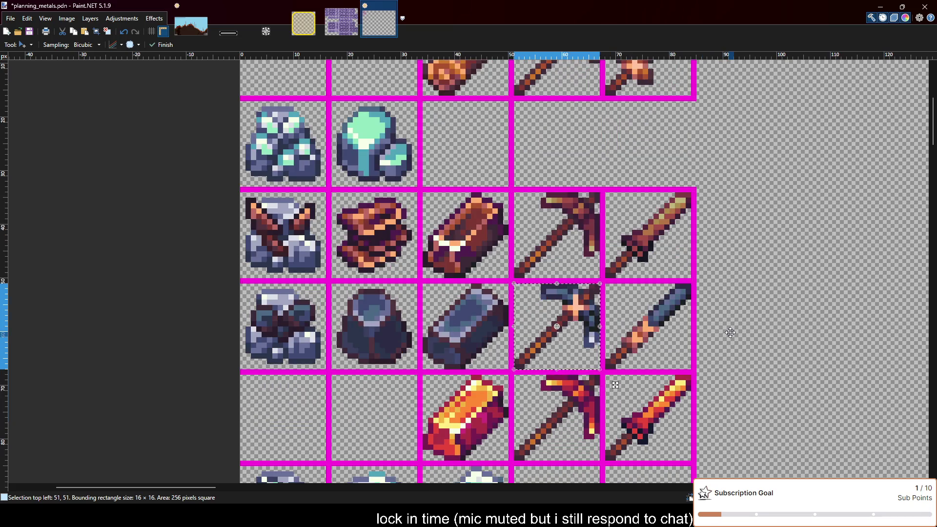
{"action": "key", "text": "ctrl+d"}
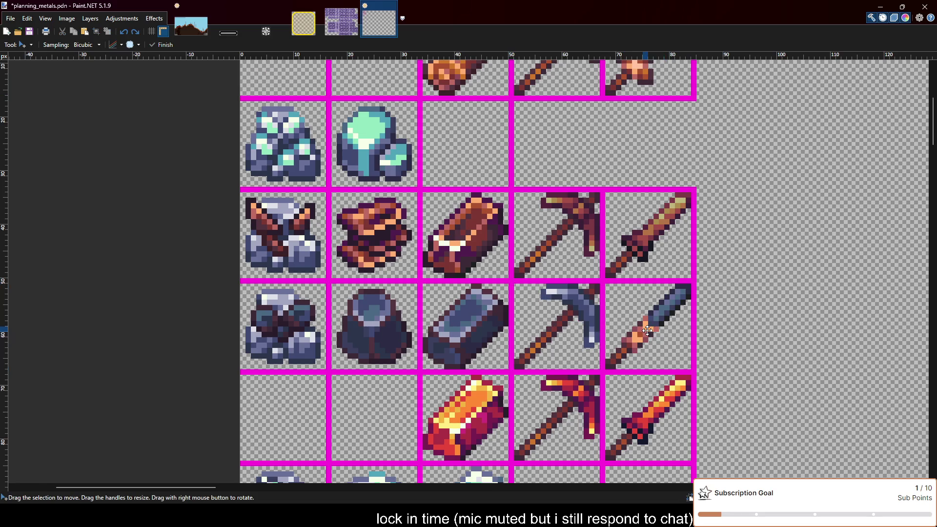
{"action": "scroll", "coordinate": [807, 313], "scroll_direction": "down", "scroll_amount": 1}
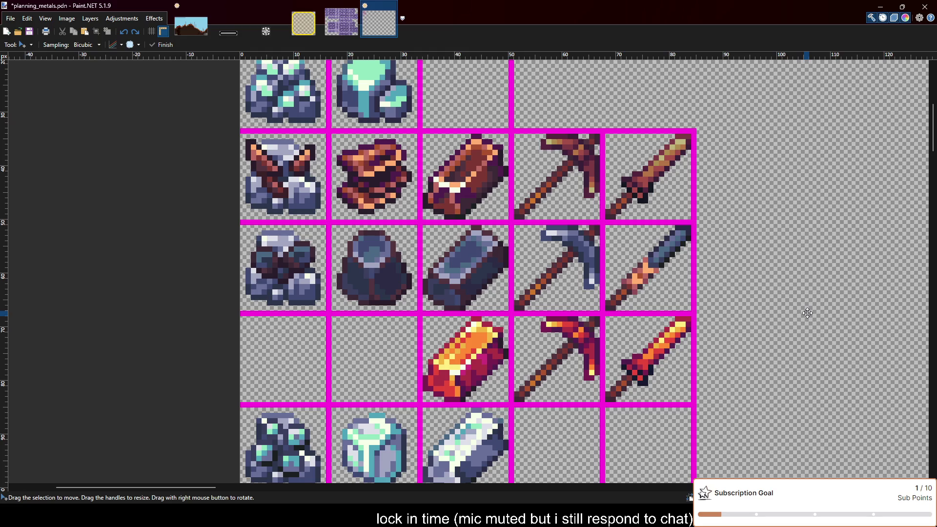
{"action": "scroll", "coordinate": [632, 254], "scroll_direction": "down", "scroll_amount": 1}
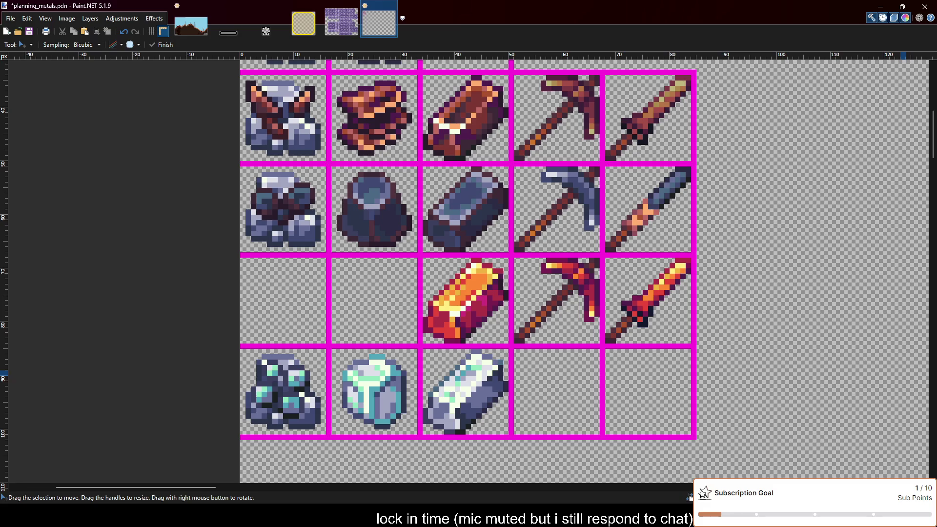
Paste the pickaxe again, align it in the iron pickaxe cell, and deselect.
{"action": "key", "text": "ctrl+v"}
{"action": "mouse_move", "coordinate": [272, 114]}
{"action": "left_mouse_down"}
{"action": "mouse_move", "coordinate": [583, 238]}
{"action": "mouse_move", "coordinate": [548, 216]}
{"action": "left_mouse_up"}
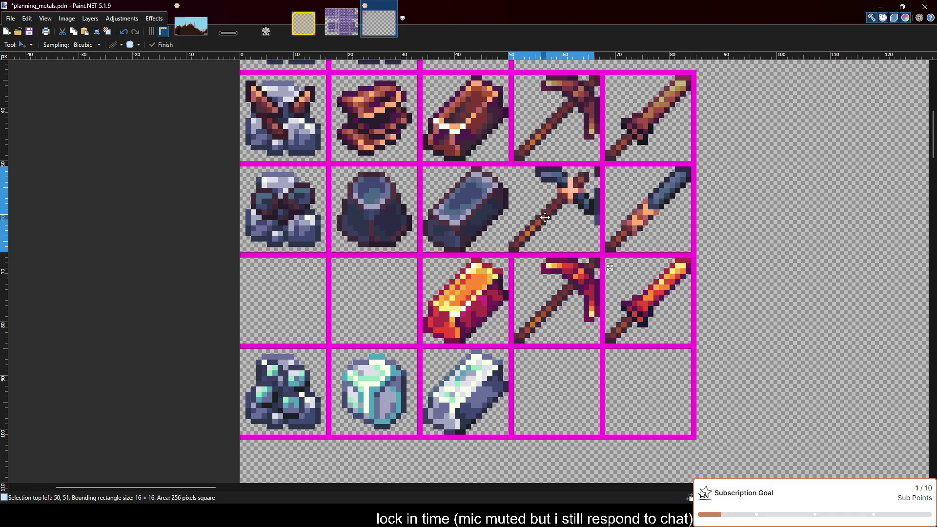
{"action": "key", "text": "ctrl+d"}
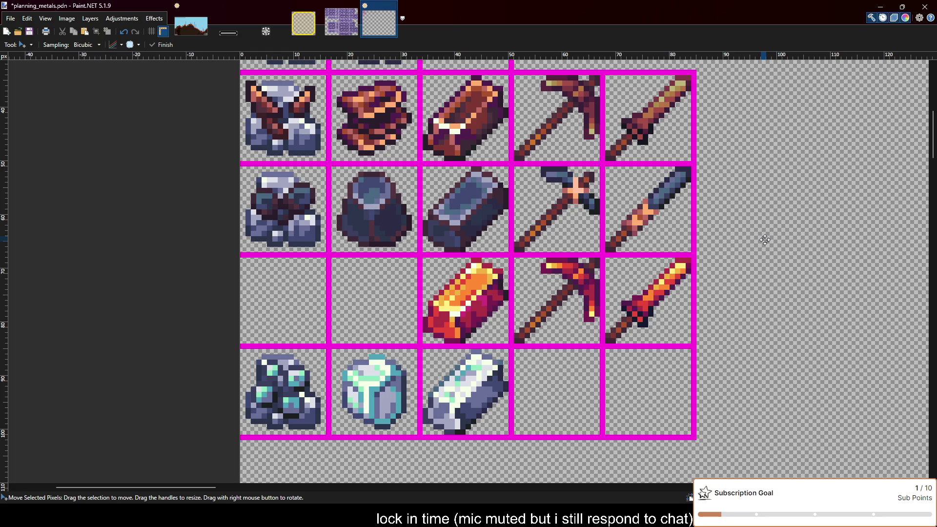
{"action": "scroll", "coordinate": [484, 332], "scroll_direction": "down", "scroll_amount": 3}
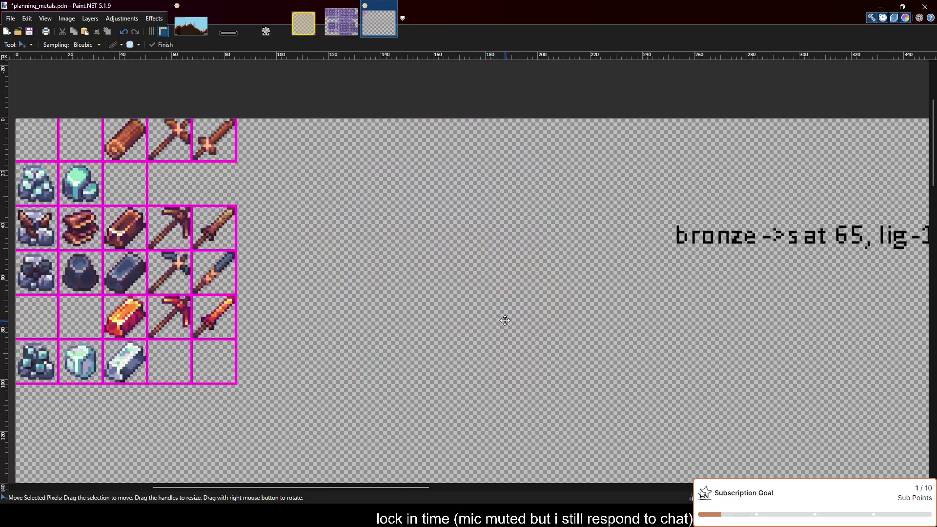
{"action": "scroll", "coordinate": [503, 320], "scroll_direction": "right", "scroll_amount": 5}
{"action": "scroll", "coordinate": [503, 318], "scroll_direction": "right", "scroll_amount": 5}
{"action": "scroll", "coordinate": [502, 318], "scroll_direction": "left", "scroll_amount": 7}
{"action": "scroll", "coordinate": [503, 318], "scroll_direction": "left", "scroll_amount": 5}
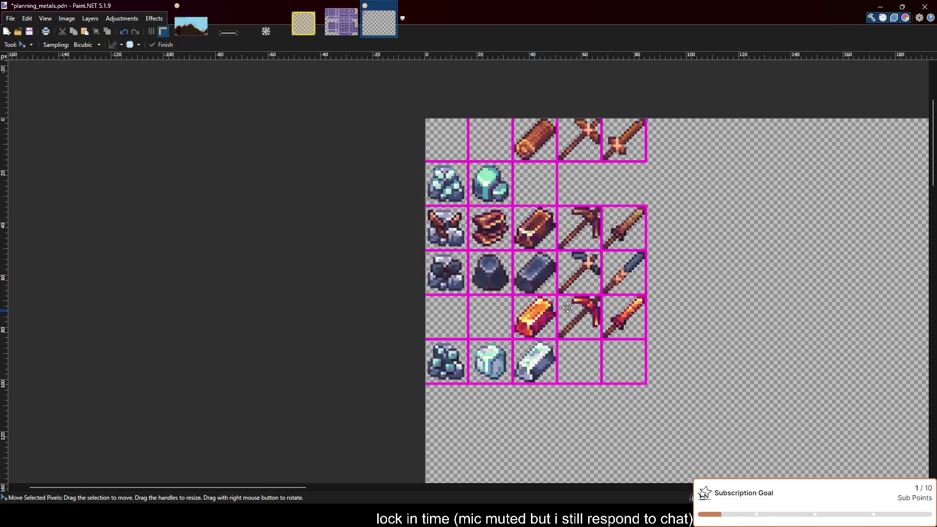
{"action": "scroll", "coordinate": [646, 319], "scroll_direction": "up", "scroll_amount": 1}
{"action": "scroll", "coordinate": [646, 318], "scroll_direction": "up", "scroll_amount": 1}
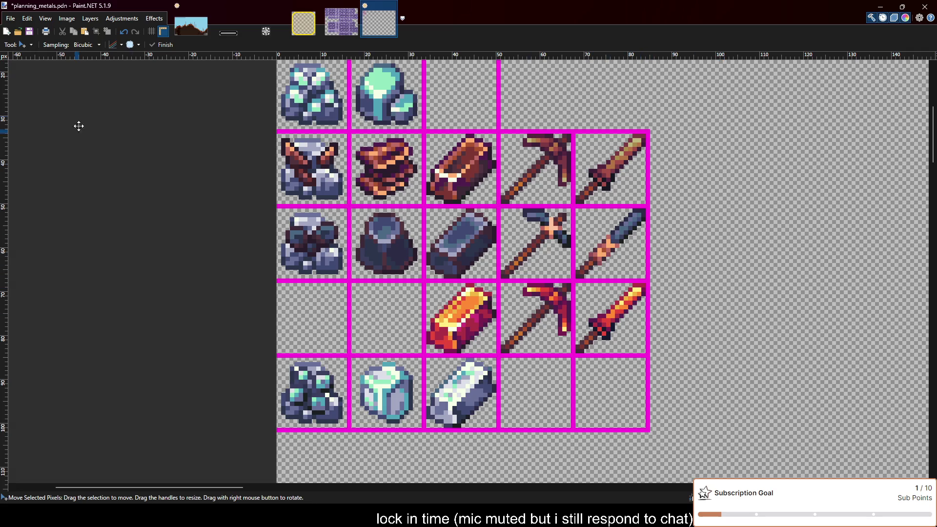
{"action": "key", "text": "s"}
Duplicate the red pickaxe's cell and place the copy beside the grid.
{"action": "mouse_move", "coordinate": [500, 283]}
{"action": "left_mouse_down"}
{"action": "mouse_move", "coordinate": [569, 352]}
{"action": "mouse_move", "coordinate": [775, 311]}
{"action": "left_mouse_up"}
{"action": "key", "text": "ctrl+c"}
{"action": "key", "text": "ctrl+v"}
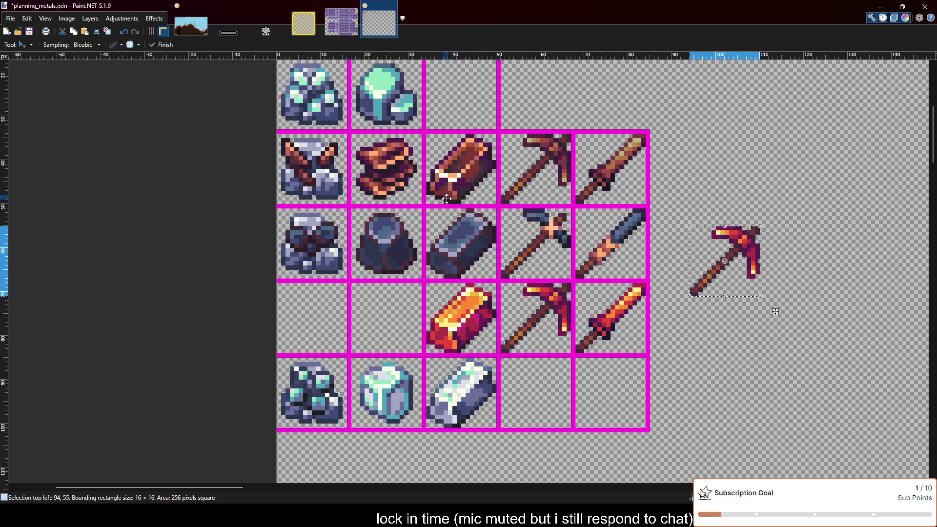
{"action": "scroll", "coordinate": [774, 311], "scroll_direction": "right", "scroll_amount": 2}
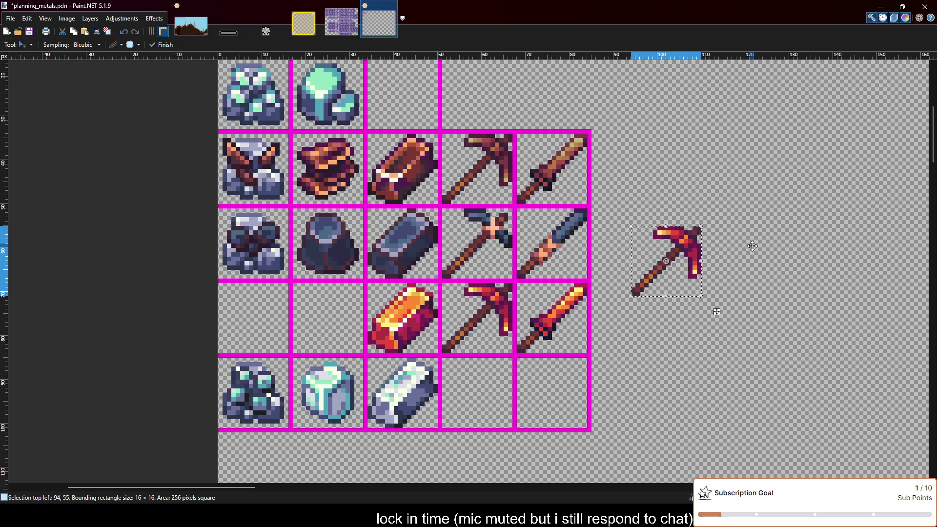
{"action": "scroll", "coordinate": [748, 241], "scroll_direction": "up", "scroll_amount": 2}
{"action": "scroll", "coordinate": [748, 242], "scroll_direction": "up", "scroll_amount": 1}
{"action": "key", "text": "ctrl+d"}
Rectangle-select the copy's head piece by piece: right prong, left strip, top row, centre.
{"action": "key", "text": "s"}
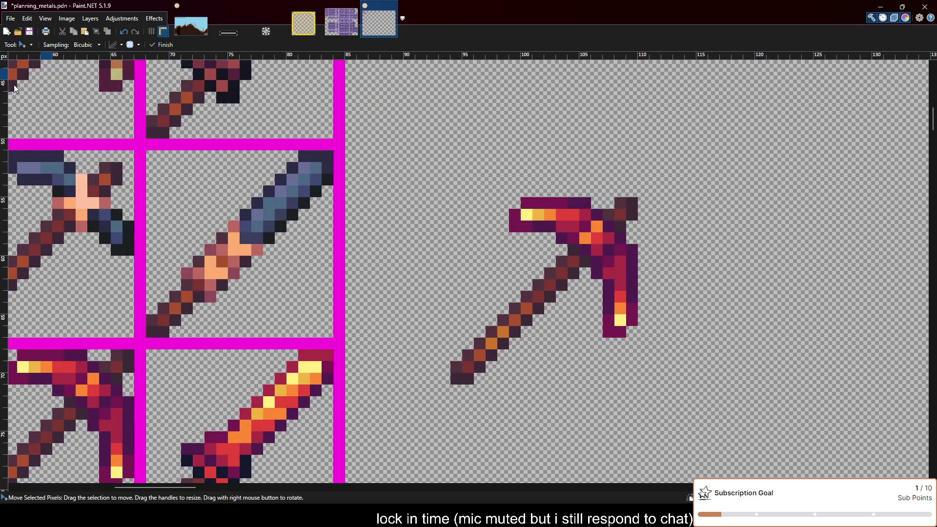
{"action": "mouse_move", "coordinate": [605, 327]}
{"action": "left_mouse_down"}
{"action": "mouse_move", "coordinate": [614, 337]}
{"action": "mouse_move", "coordinate": [624, 268]}
{"action": "mouse_move", "coordinate": [638, 325]}
{"action": "left_mouse_up"}
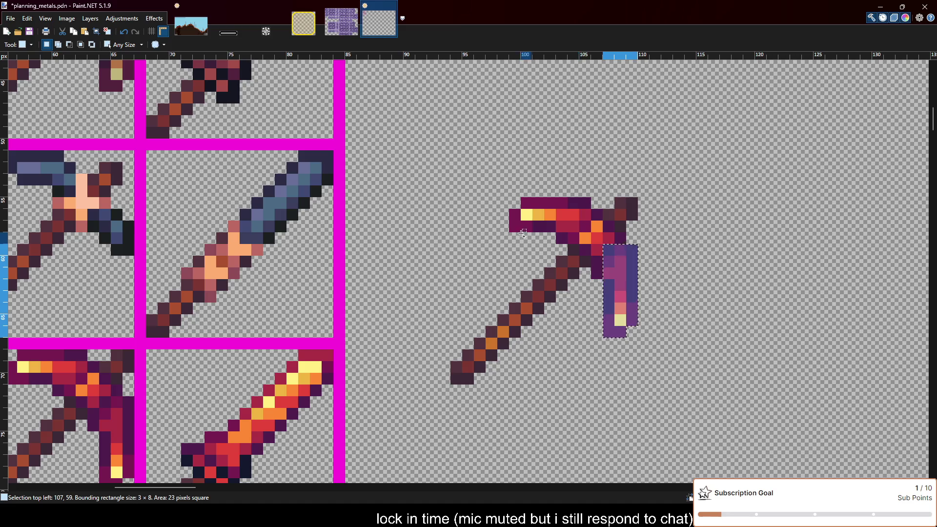
{"action": "left_click_drag", "start_coordinate": [510, 233], "coordinate": [590, 210]}
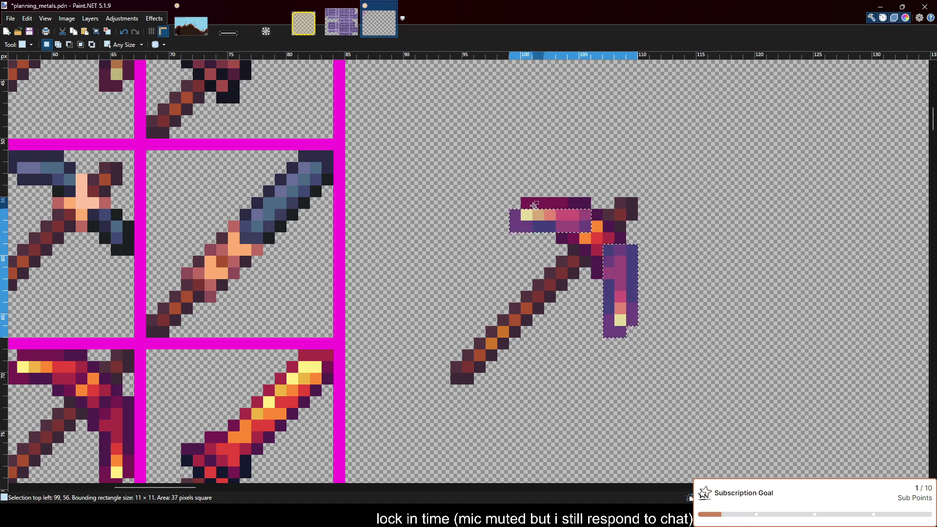
{"action": "mouse_move", "coordinate": [534, 205]}
{"action": "left_mouse_down"}
{"action": "mouse_move", "coordinate": [586, 204]}
{"action": "mouse_move", "coordinate": [598, 275]}
{"action": "left_mouse_up"}
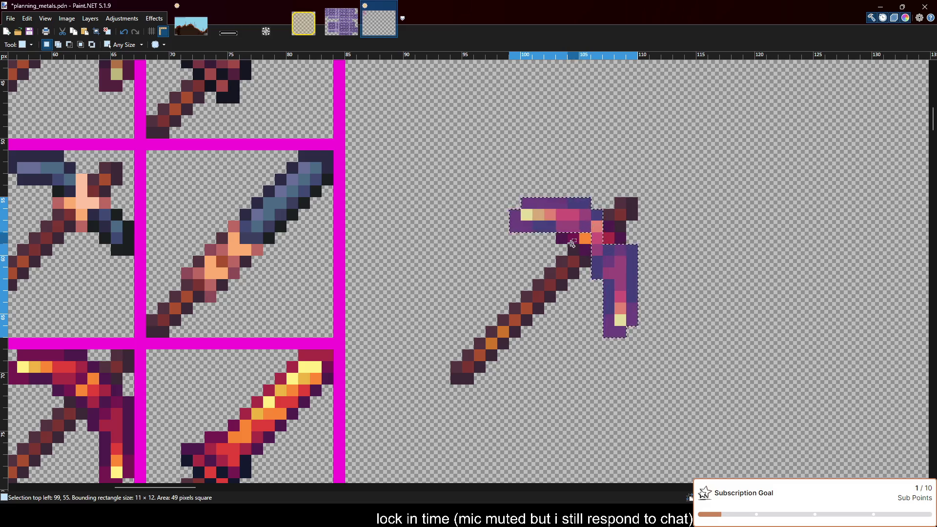
{"action": "mouse_move", "coordinate": [559, 238]}
{"action": "left_mouse_down"}
{"action": "mouse_move", "coordinate": [630, 239]}
{"action": "mouse_move", "coordinate": [613, 230]}
{"action": "mouse_move", "coordinate": [588, 253]}
{"action": "left_mouse_up"}
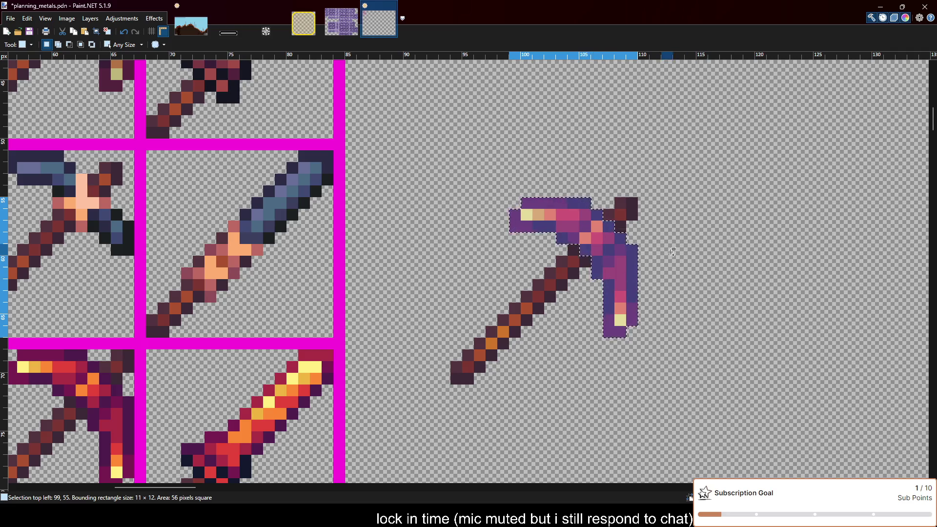
{"action": "scroll", "coordinate": [634, 234], "scroll_direction": "up", "scroll_amount": 2}
{"action": "scroll", "coordinate": [610, 229], "scroll_direction": "up", "scroll_amount": 1}
{"action": "scroll", "coordinate": [488, 234], "scroll_direction": "down", "scroll_amount": 3}
{"action": "scroll", "coordinate": [347, 239], "scroll_direction": "down", "scroll_amount": 1}
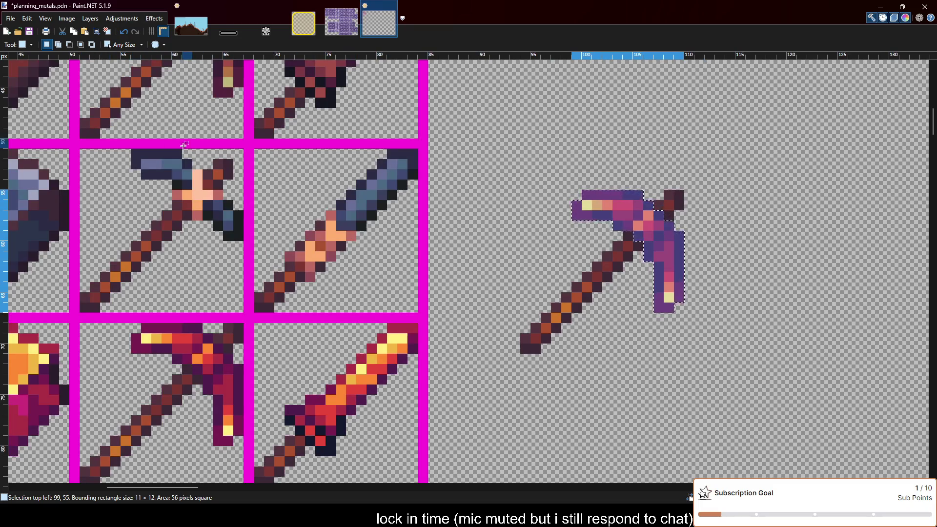
{"action": "scroll", "coordinate": [184, 145], "scroll_direction": "down", "scroll_amount": 1}
{"action": "scroll", "coordinate": [146, 194], "scroll_direction": "down", "scroll_amount": 1}
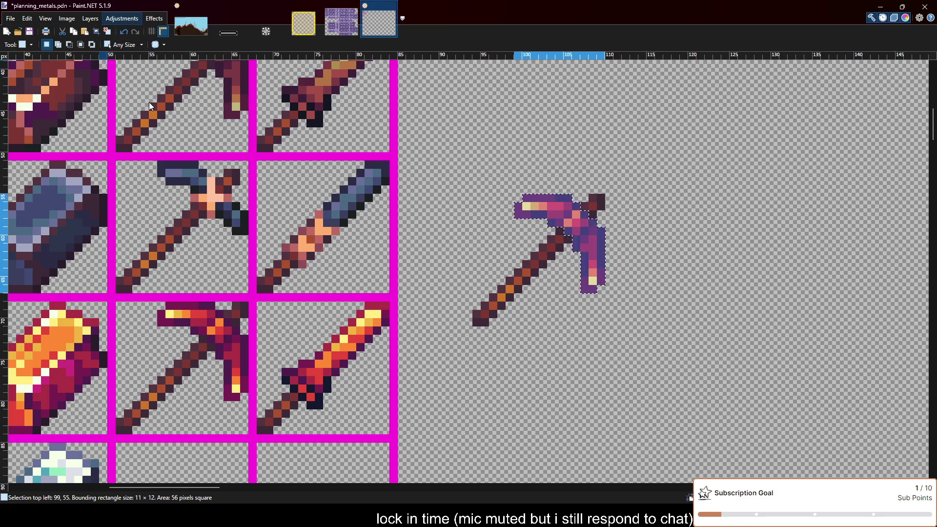
Compare the recoloured and original head, revert to the original colours, and clear the selection.
{"action": "key", "text": "ctrl+z"}
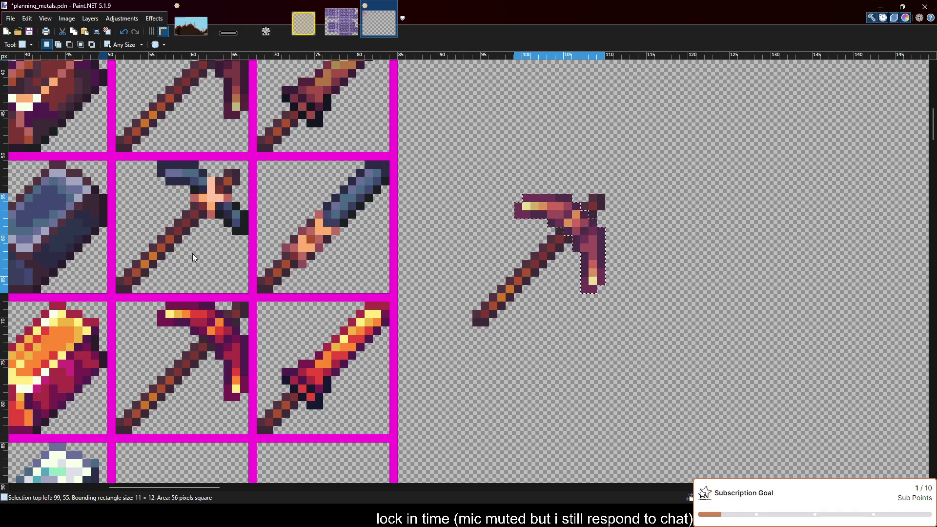
{"action": "key", "text": "ctrl+y"}
{"action": "key", "text": "ctrl+z"}
{"action": "key", "text": "ctrl+y"}
{"action": "key", "text": "ctrl+y"}
{"action": "key", "text": "ctrl+y"}
{"action": "key", "text": "ctrl+y"}
{"action": "key", "text": "ctrl+z"}
{"action": "key", "text": "ctrl+z"}
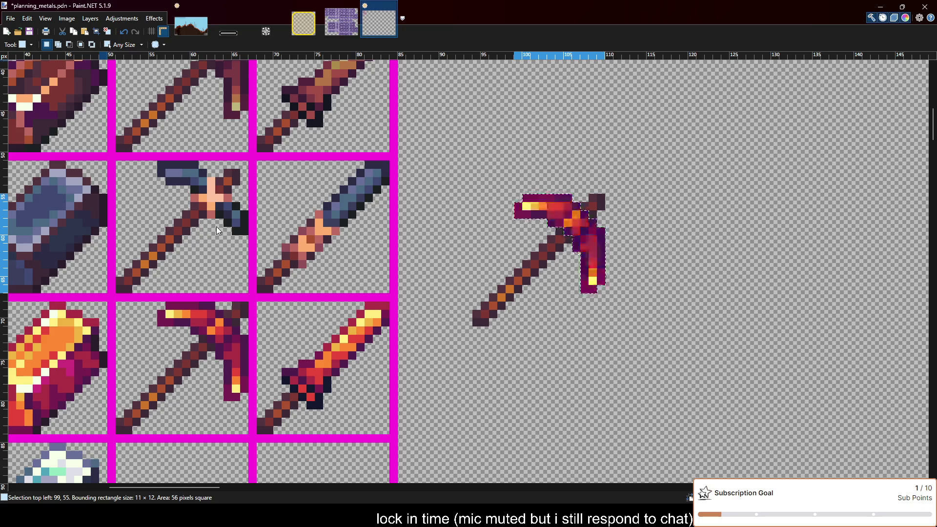
{"action": "key", "text": "ctrl+z"}
{"action": "key", "text": "ctrl+z"}
{"action": "key", "text": "ctrl+z"}
{"action": "key", "text": "ctrl+z"}
{"action": "key", "text": "ctrl+z"}
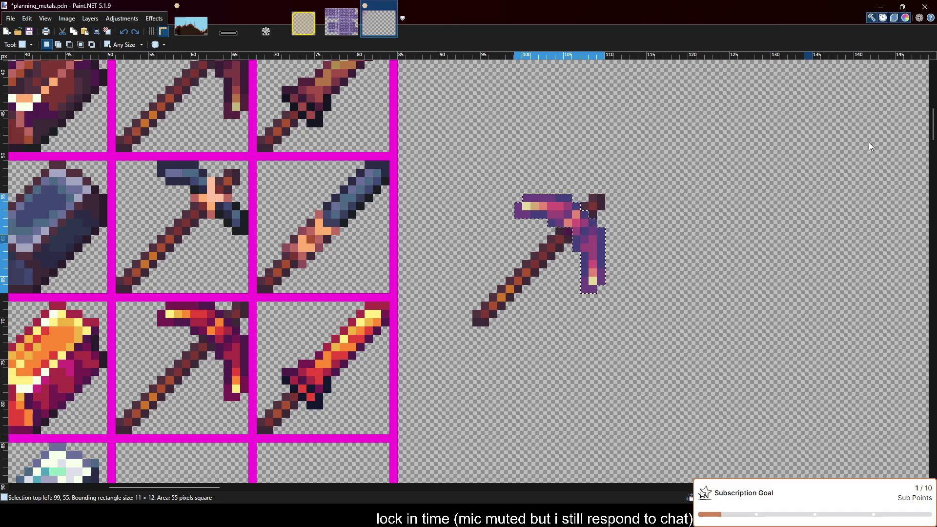
{"action": "key", "text": "ctrl+z"}
{"action": "key", "text": "ctrl+d"}
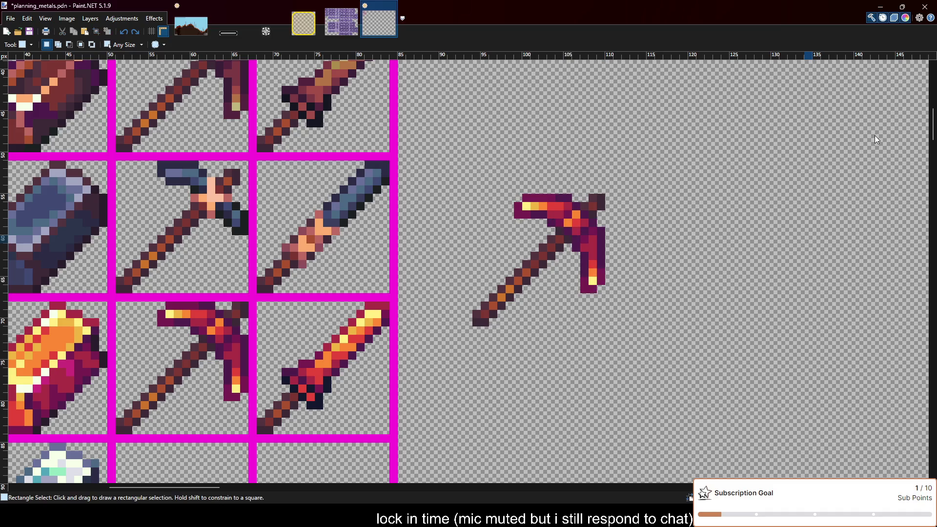
Undo the red pickaxe test copy and deselect the restored cell.
{"action": "key", "text": "ctrl+z"}
{"action": "key", "text": "ctrl+z"}
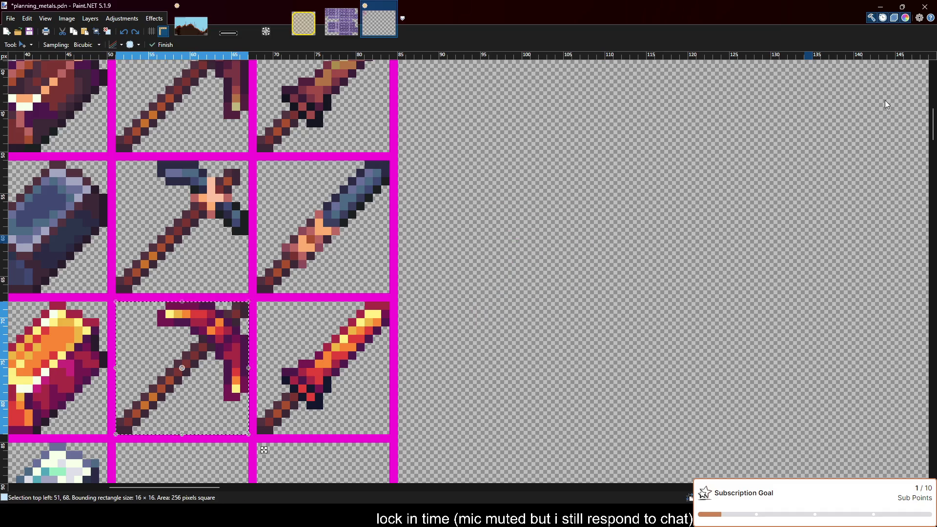
{"action": "scroll", "coordinate": [703, 204], "scroll_direction": "down", "scroll_amount": 2}
{"action": "key", "text": "ctrl+d"}
{"action": "scroll", "coordinate": [614, 314], "scroll_direction": "down", "scroll_amount": 2}
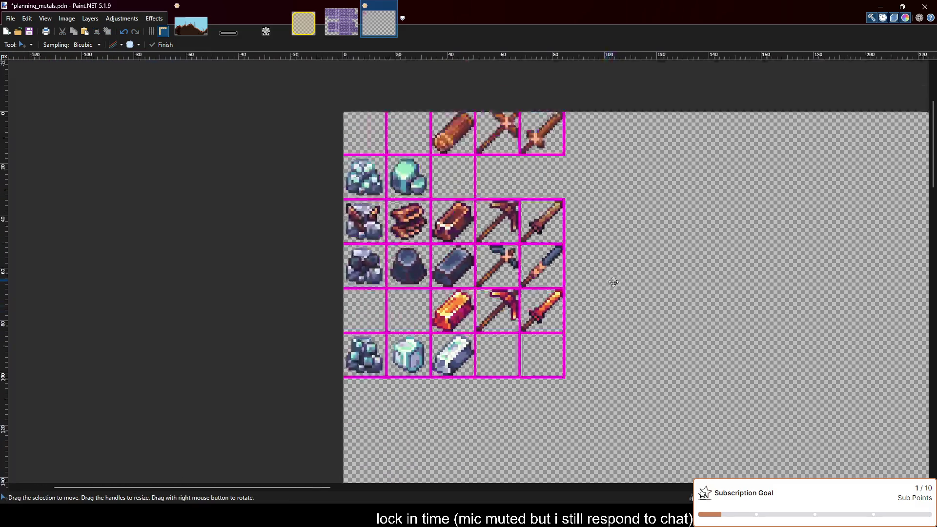
{"action": "scroll", "coordinate": [614, 283], "scroll_direction": "up", "scroll_amount": 2}
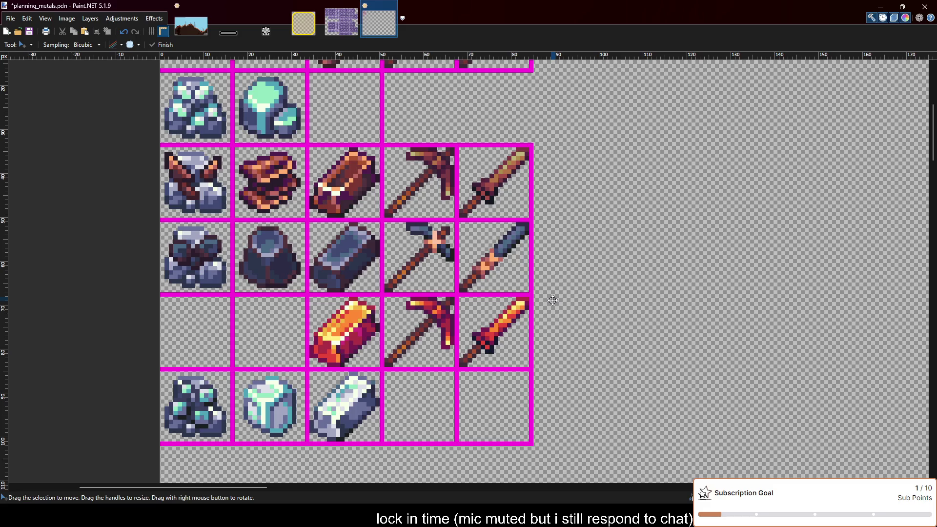
Try outlining the copper pickaxe cell with the Rectangle shape tool, then cancel it.
{"action": "key", "text": "o"}
{"action": "scroll", "coordinate": [376, 229], "scroll_direction": "up", "scroll_amount": 1}
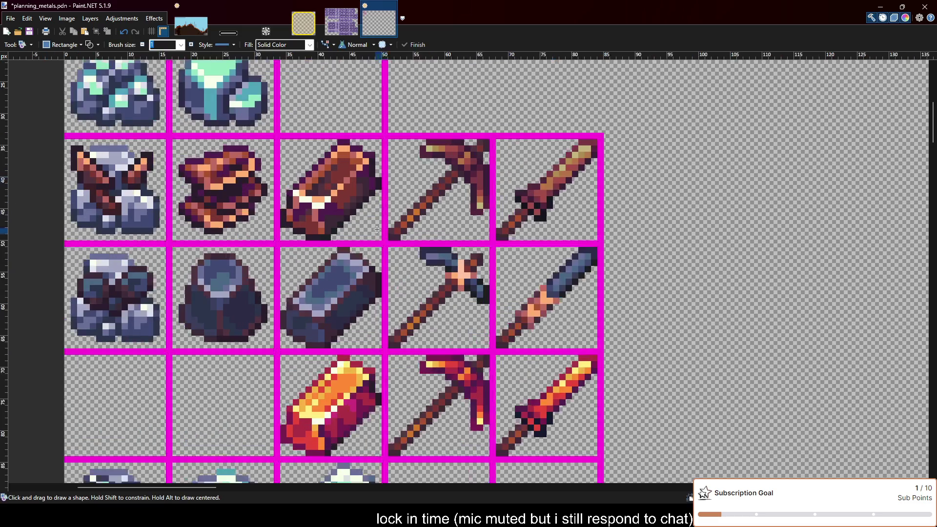
{"action": "scroll", "coordinate": [377, 229], "scroll_direction": "up", "scroll_amount": 1}
{"action": "left_click_drag", "start_coordinate": [393, 245], "coordinate": [525, 112]}
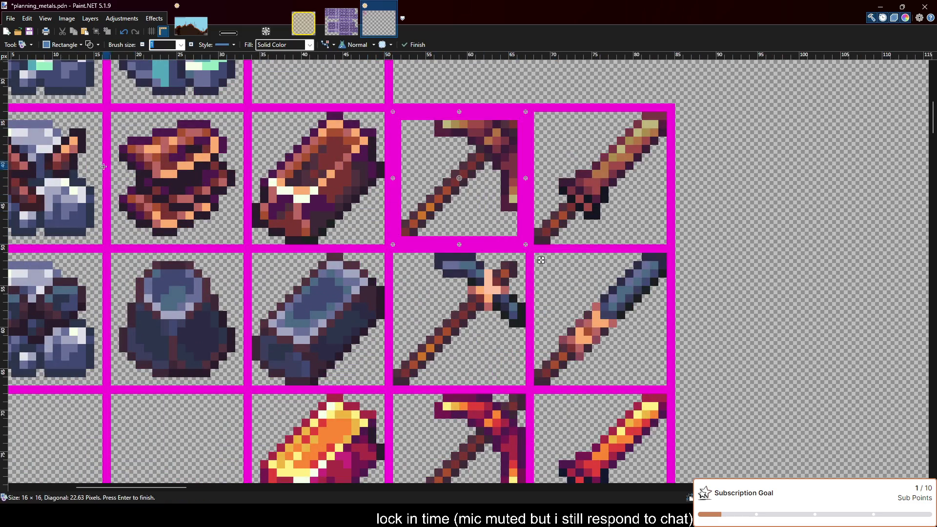
{"action": "key", "text": "Escape"}
Trial-select the copper pickaxe cell and one head row, then clear the selection.
{"action": "key", "text": "s"}
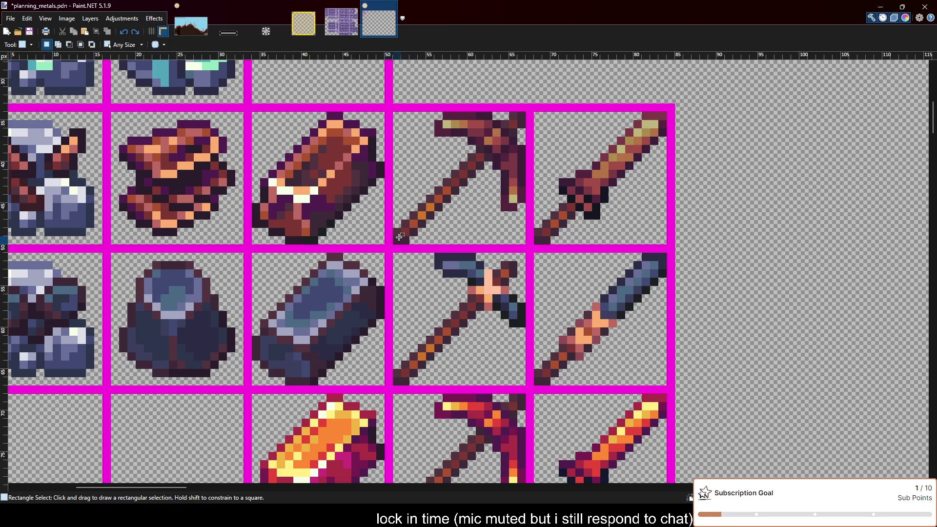
{"action": "left_click_drag", "start_coordinate": [396, 244], "coordinate": [527, 113]}
{"action": "scroll", "coordinate": [522, 99], "scroll_direction": "up", "scroll_amount": 1}
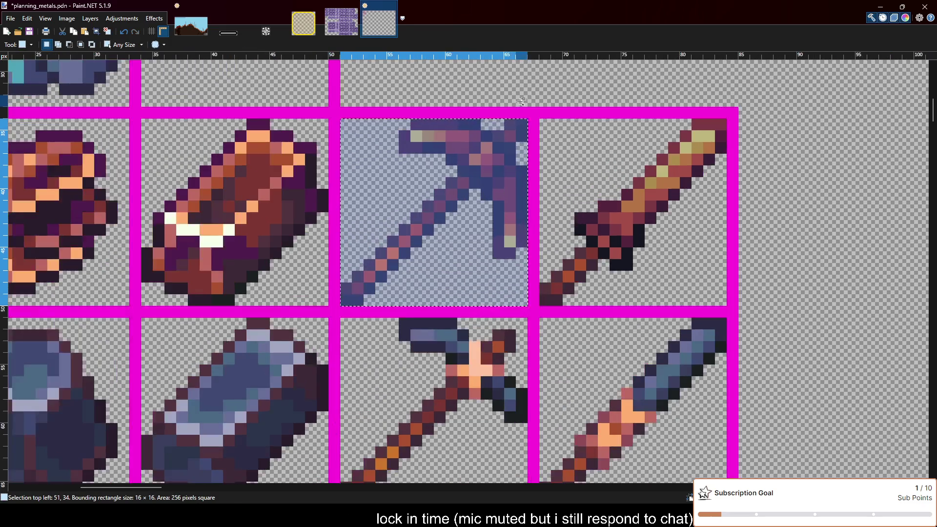
{"action": "left_click_drag", "start_coordinate": [401, 144], "coordinate": [516, 153]}
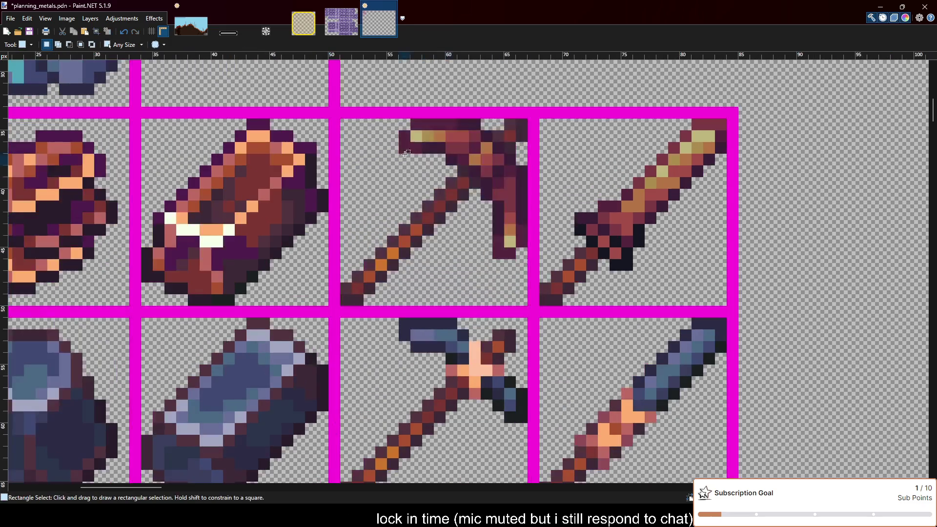
{"action": "left_click", "coordinate": [495, 274]}
Build a rectangle selection covering the whole copper pickaxe head, excluding the handle.
{"action": "left_click_drag", "start_coordinate": [498, 253], "coordinate": [529, 169]}
{"action": "scroll", "coordinate": [481, 142], "scroll_direction": "up", "scroll_amount": 1}
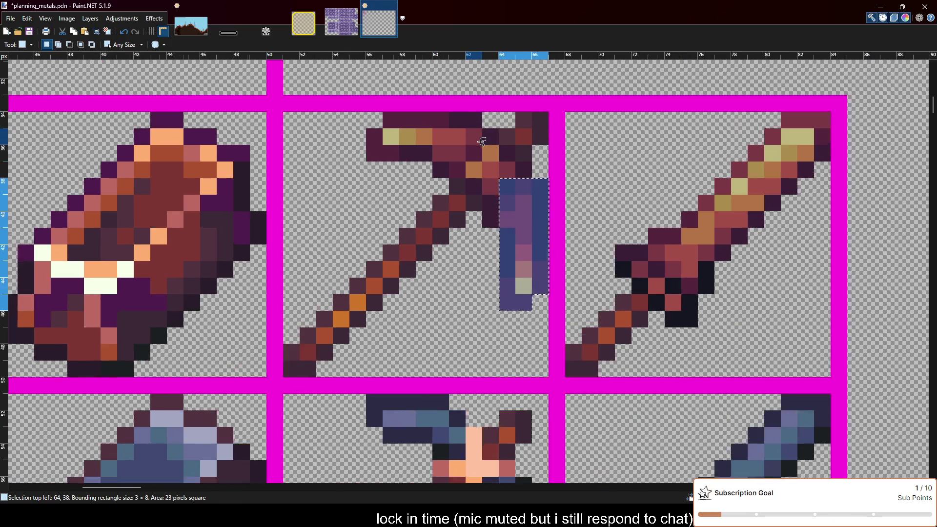
{"action": "scroll", "coordinate": [481, 142], "scroll_direction": "up", "scroll_amount": 1}
{"action": "left_click_drag", "start_coordinate": [492, 230], "coordinate": [492, 134]}
{"action": "left_click_drag", "start_coordinate": [529, 172], "coordinate": [430, 173]}
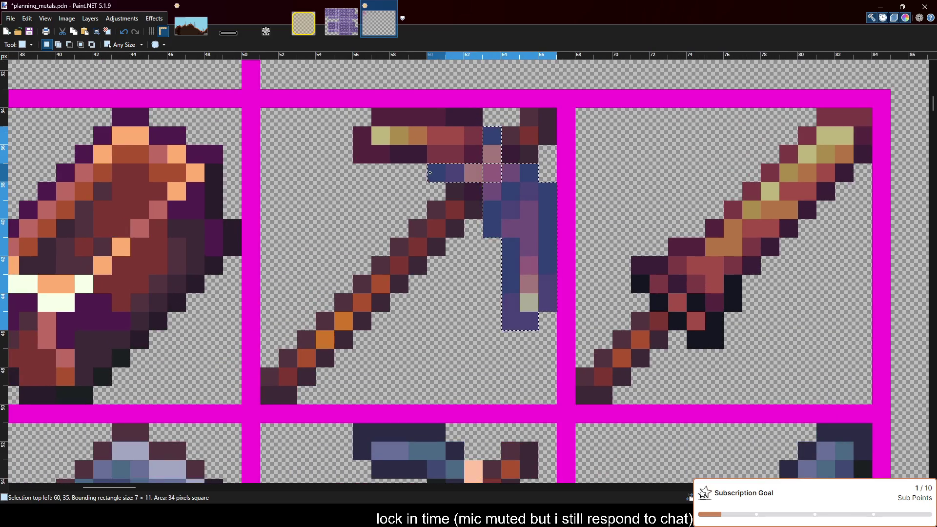
{"action": "mouse_move", "coordinate": [512, 154]}
{"action": "left_mouse_down"}
{"action": "mouse_move", "coordinate": [361, 154]}
{"action": "mouse_move", "coordinate": [476, 136]}
{"action": "mouse_move", "coordinate": [376, 116]}
{"action": "left_mouse_up"}
{"action": "left_click_drag", "start_coordinate": [471, 192], "coordinate": [487, 174]}
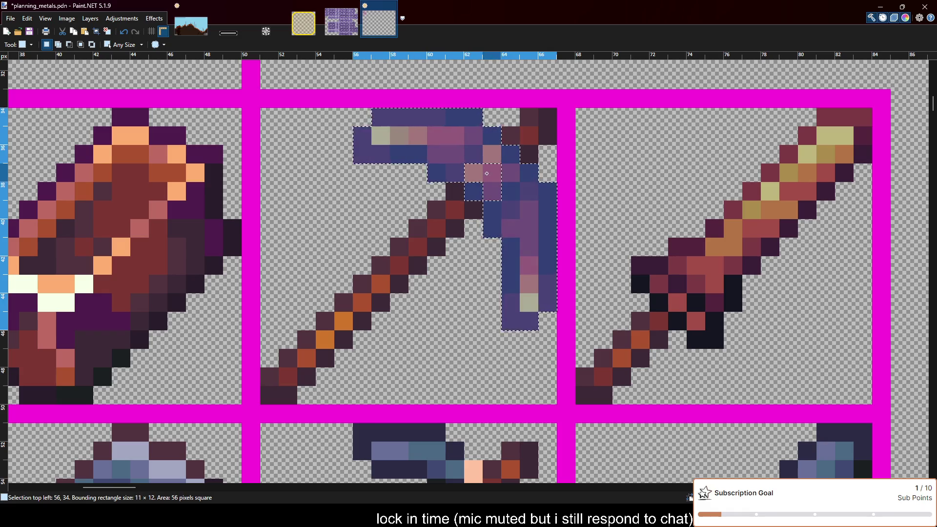
Apply Sepia to shift the selected head toward brownish tones.
{"action": "scroll", "coordinate": [504, 245], "scroll_direction": "down", "scroll_amount": 1}
{"action": "scroll", "coordinate": [504, 244], "scroll_direction": "down", "scroll_amount": 1}
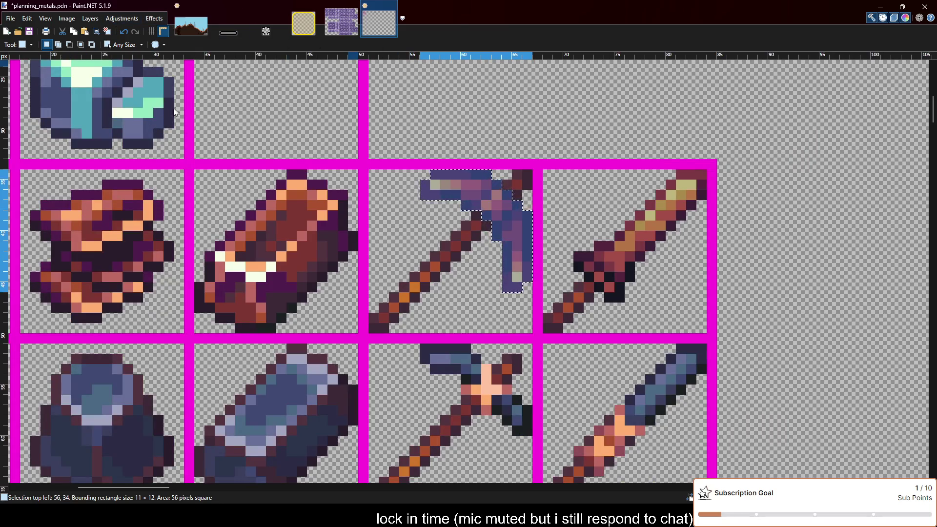
{"action": "key", "text": "ctrl+shift+e"}
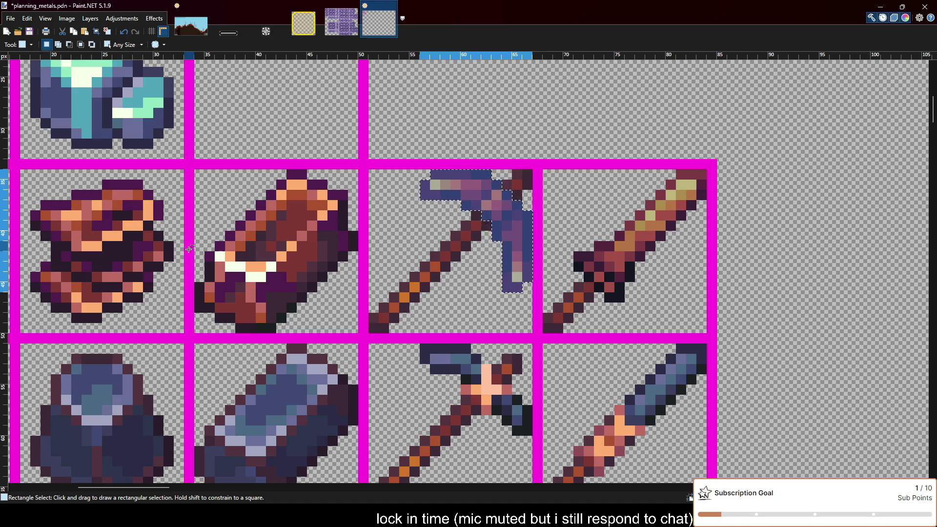
Release the selection around the brown-recoloured pickaxe head.
{"action": "key", "text": "ctrl+z"}
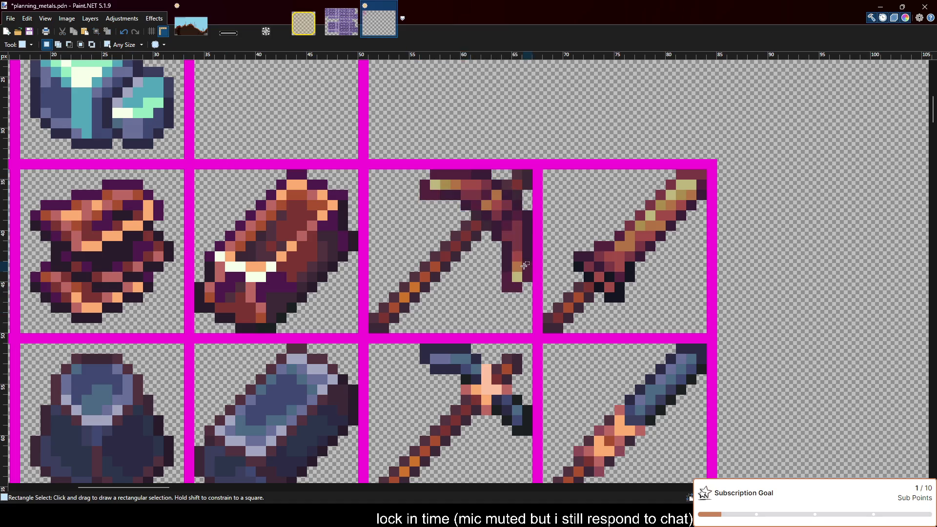
Move the dark pickaxe into the diamond row's empty pickaxe cell.
{"action": "scroll", "coordinate": [525, 218], "scroll_direction": "down", "scroll_amount": 3}
{"action": "scroll", "coordinate": [526, 218], "scroll_direction": "down", "scroll_amount": 1}
{"action": "scroll", "coordinate": [483, 252], "scroll_direction": "right", "scroll_amount": 2}
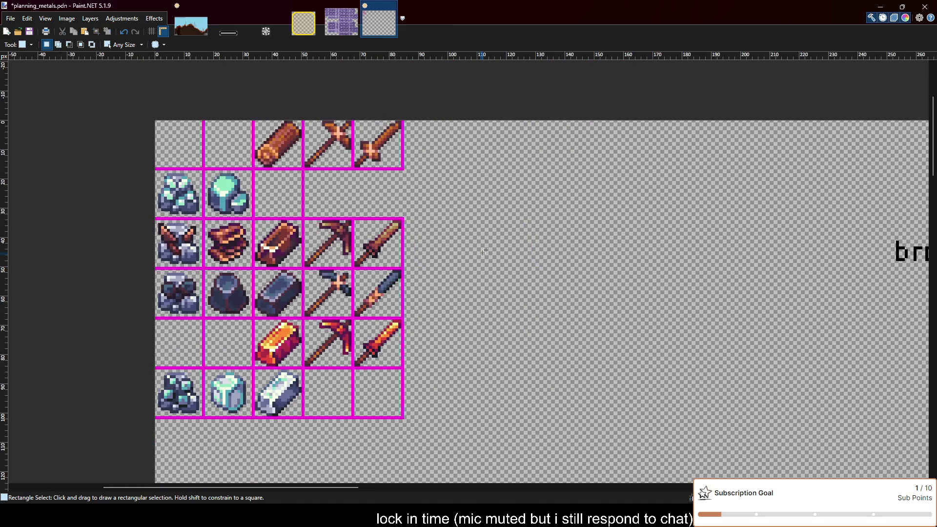
{"action": "scroll", "coordinate": [483, 253], "scroll_direction": "down", "scroll_amount": 1}
{"action": "scroll", "coordinate": [484, 253], "scroll_direction": "right", "scroll_amount": 5}
{"action": "scroll", "coordinate": [395, 312], "scroll_direction": "left", "scroll_amount": 6}
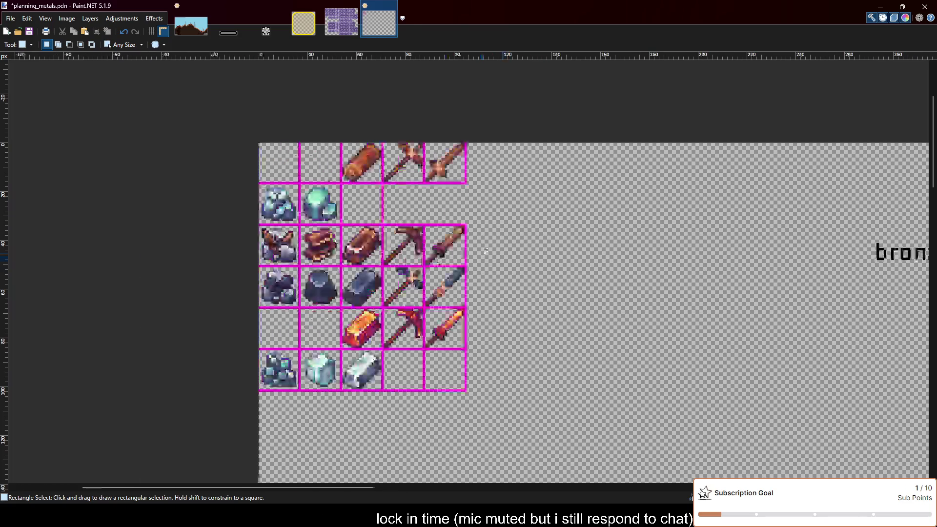
{"action": "scroll", "coordinate": [405, 342], "scroll_direction": "up", "scroll_amount": 3}
{"action": "scroll", "coordinate": [486, 391], "scroll_direction": "up", "scroll_amount": 1}
{"action": "scroll", "coordinate": [506, 400], "scroll_direction": "down", "scroll_amount": 1}
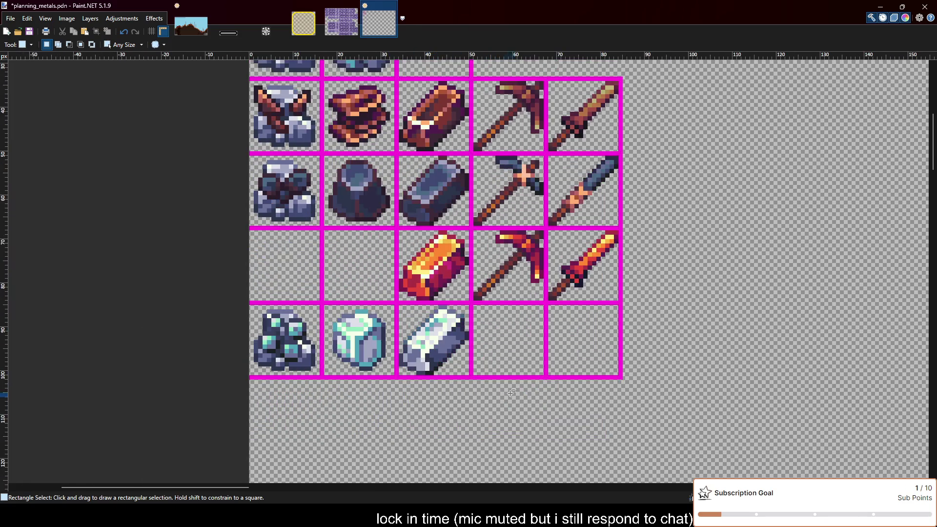
{"action": "scroll", "coordinate": [512, 393], "scroll_direction": "up", "scroll_amount": 1}
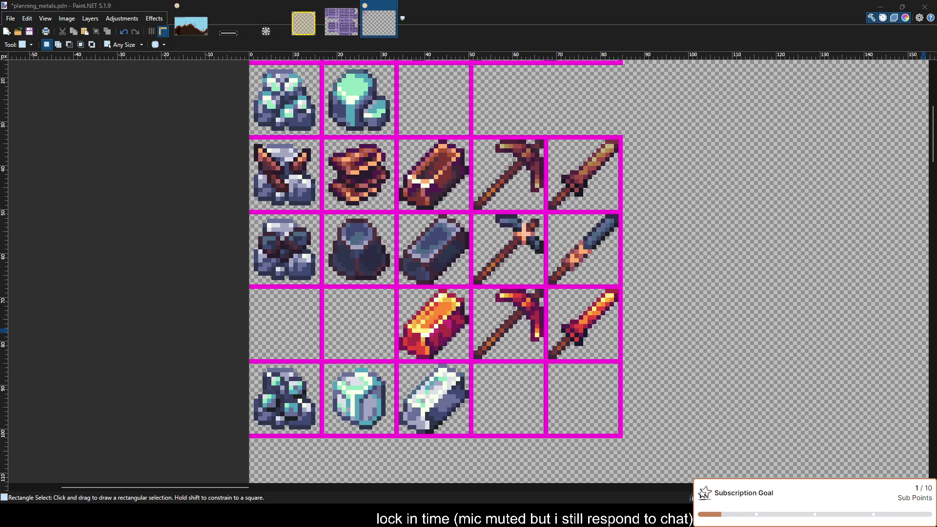
{"action": "key", "text": "alt+Tab"}
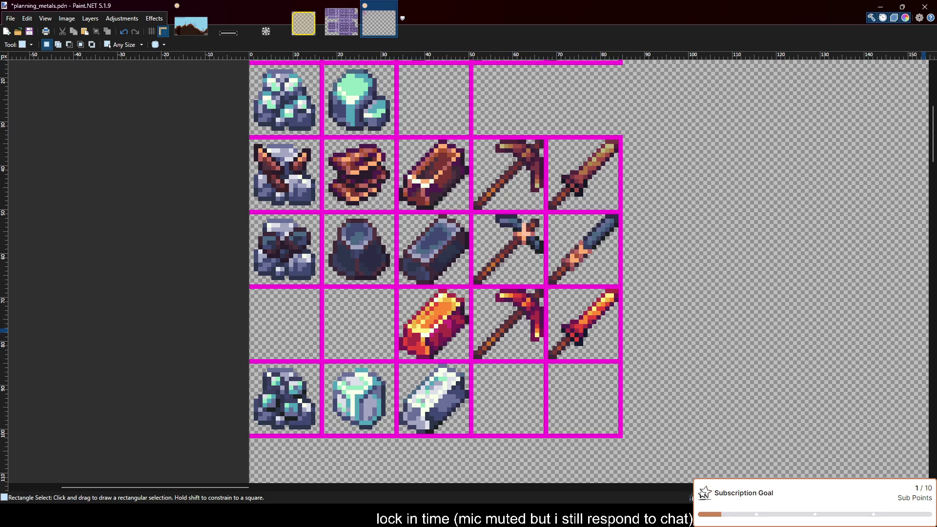
{"action": "key", "text": "m"}
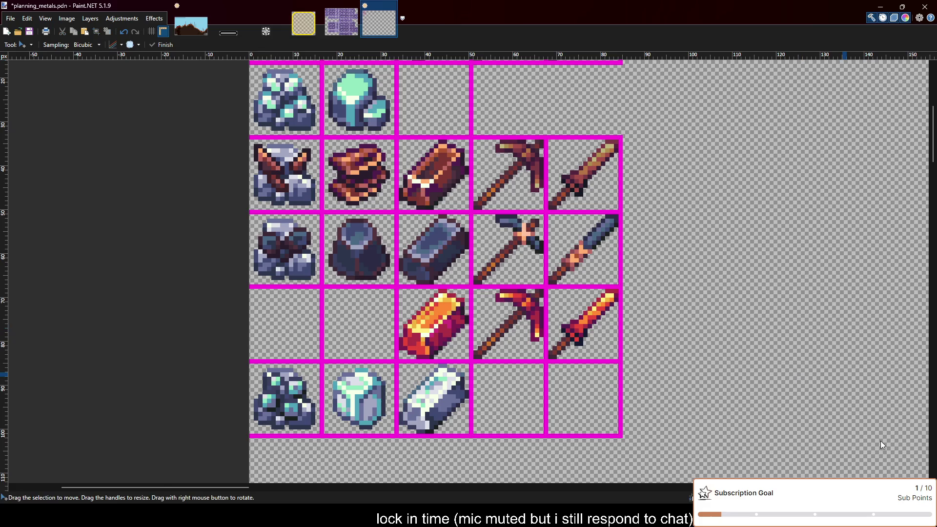
{"action": "left_click_drag", "start_coordinate": [610, 400], "coordinate": [518, 400]}
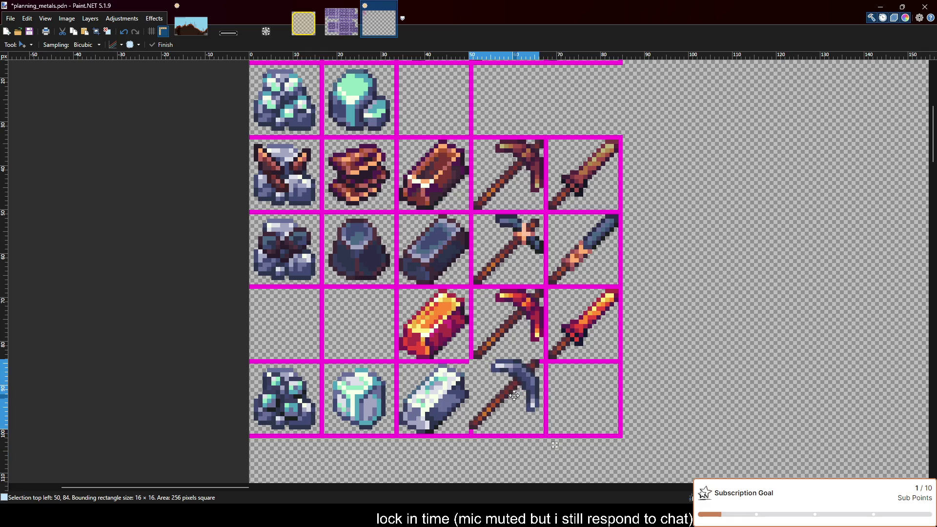
Paste the silver sword into the bottom-right cell and save planning_metals.pdn.
{"action": "scroll", "coordinate": [505, 341], "scroll_direction": "down", "scroll_amount": 1}
{"action": "scroll", "coordinate": [478, 451], "scroll_direction": "up", "scroll_amount": 1}
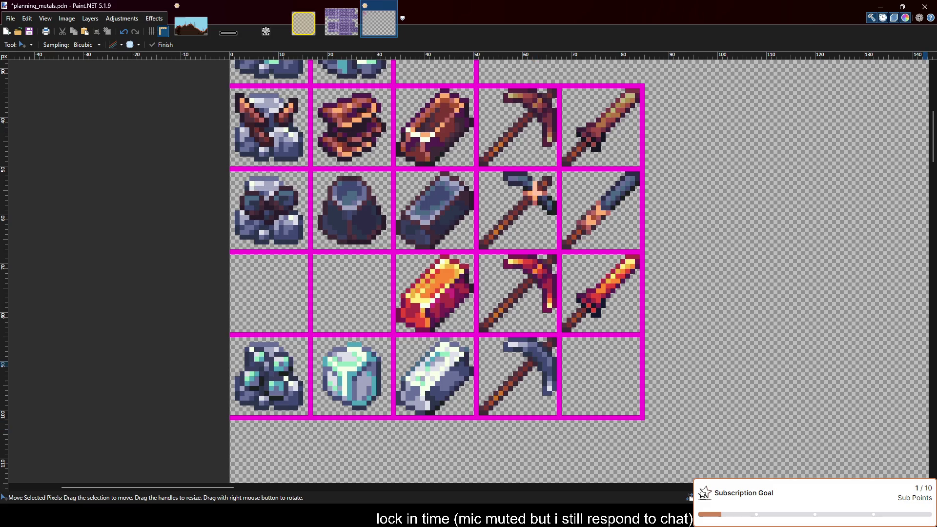
{"action": "left_click", "coordinate": [607, 398]}
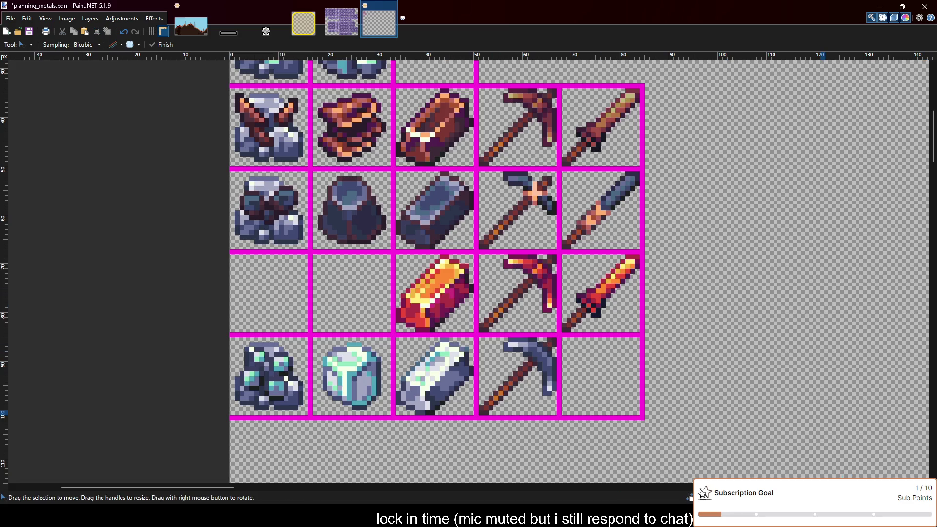
{"action": "key", "text": "ctrl+v"}
{"action": "left_click_drag", "start_coordinate": [284, 118], "coordinate": [616, 393]}
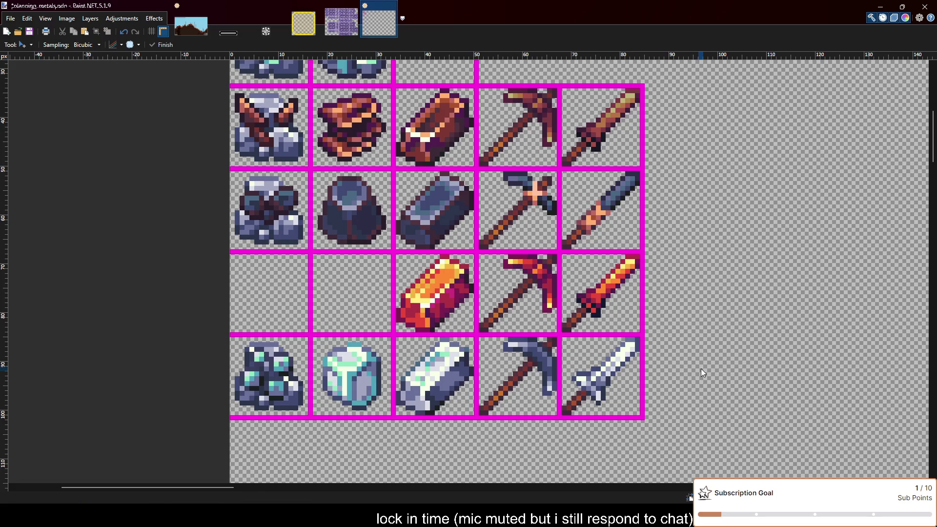
{"action": "key", "text": "ctrl+s"}
{"action": "scroll", "coordinate": [701, 368], "scroll_direction": "down", "scroll_amount": 1}
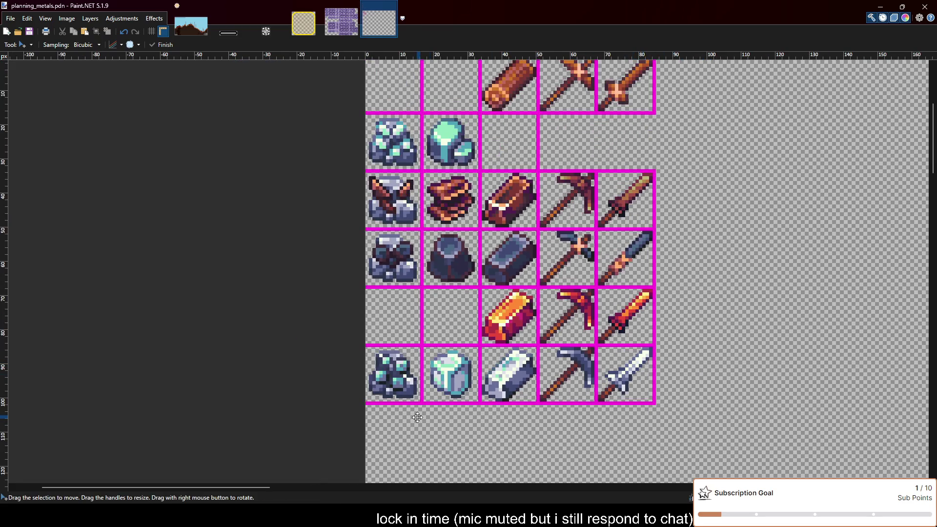
Draw a tall magenta rectangle along the grid's right edge beside the lower four rows.
{"action": "scroll", "coordinate": [498, 428], "scroll_direction": "down", "scroll_amount": 3}
{"action": "scroll", "coordinate": [515, 410], "scroll_direction": "up", "scroll_amount": 2}
{"action": "scroll", "coordinate": [547, 419], "scroll_direction": "up", "scroll_amount": 3}
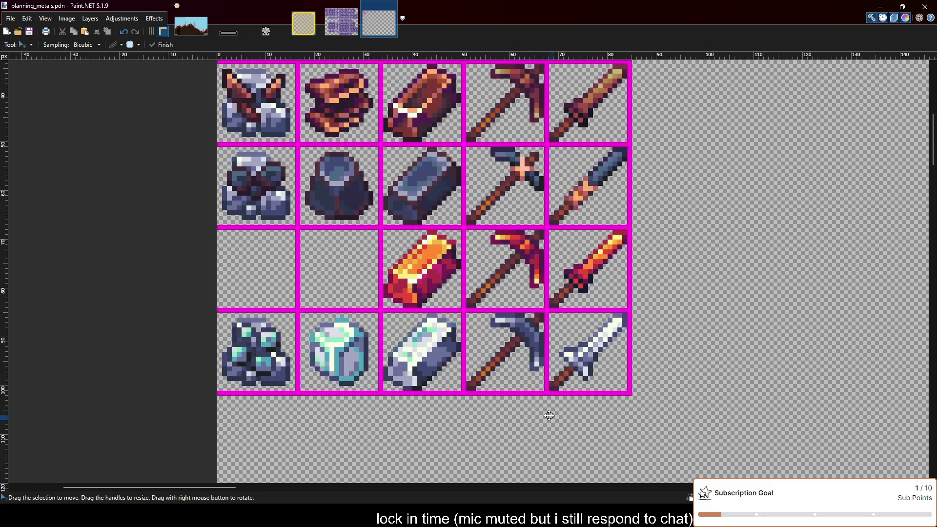
{"action": "scroll", "coordinate": [549, 416], "scroll_direction": "down", "scroll_amount": 1}
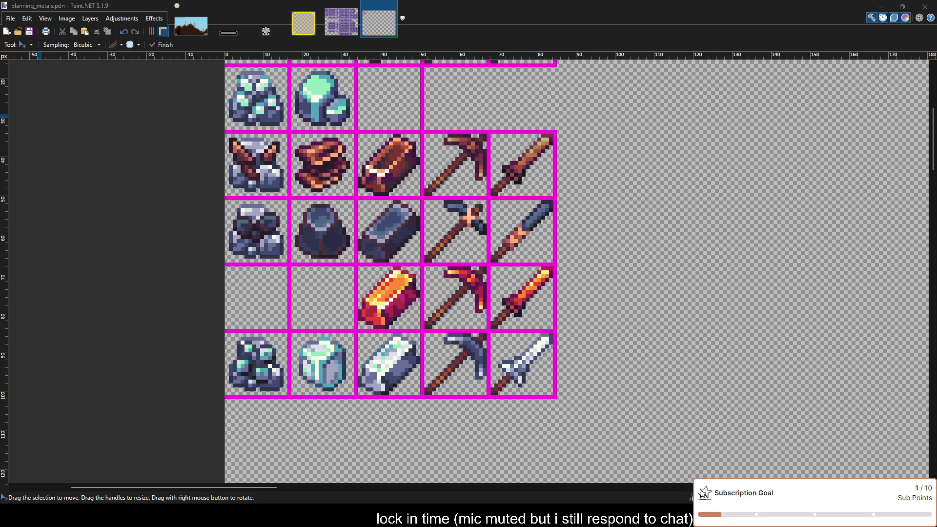
{"action": "left_click", "coordinate": [417, 292]}
{"action": "key", "text": "s"}
{"action": "scroll", "coordinate": [676, 372], "scroll_direction": "up", "scroll_amount": 2}
{"action": "scroll", "coordinate": [520, 398], "scroll_direction": "down", "scroll_amount": 1}
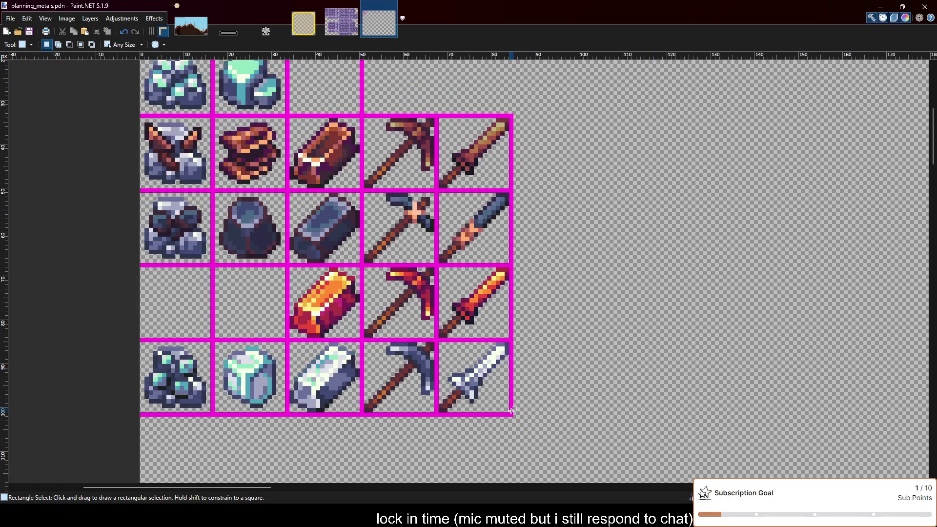
{"action": "left_click_drag", "start_coordinate": [512, 414], "coordinate": [581, 276]}
{"action": "key", "text": "ctrl+d"}
{"action": "key", "text": "o"}
{"action": "left_click_drag", "start_coordinate": [511, 415], "coordinate": [587, 117]}
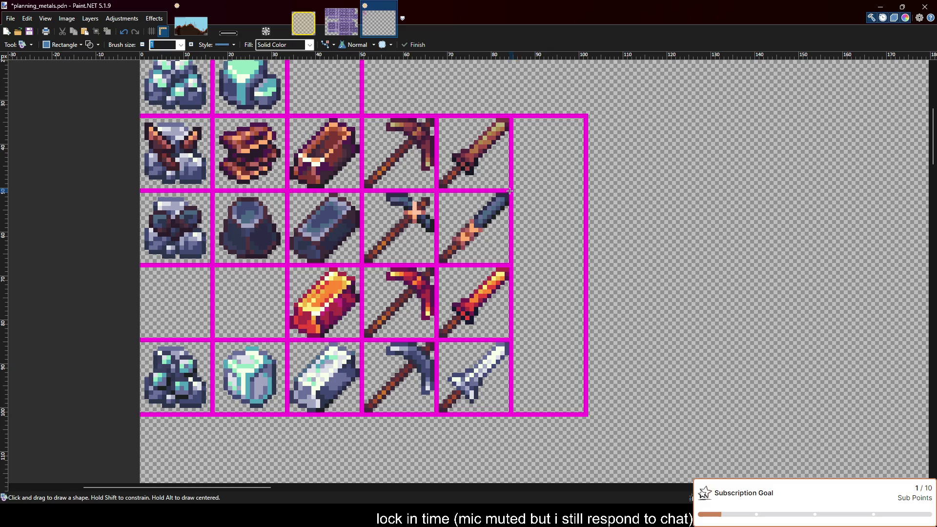
Draw the second new column's outline and horizontal dividers so both new columns have four cells.
{"action": "left_click_drag", "start_coordinate": [512, 190], "coordinate": [585, 339]}
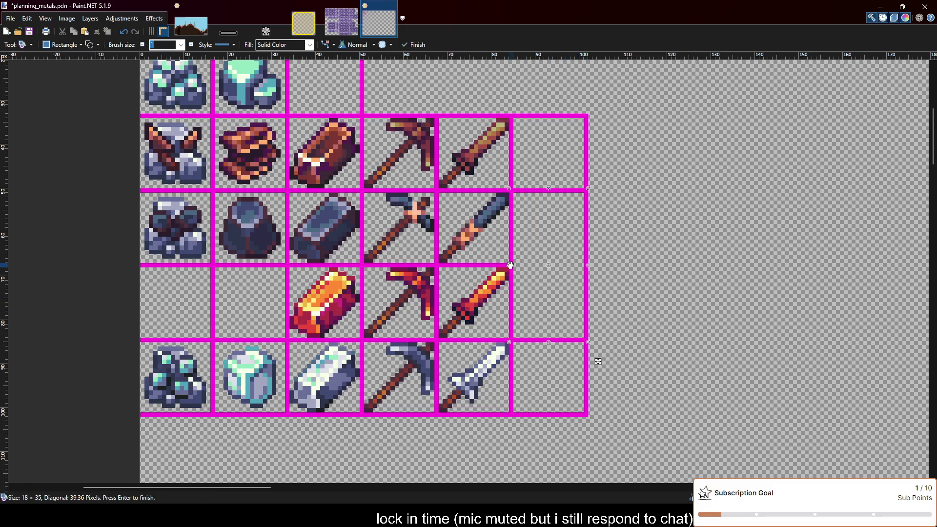
{"action": "left_click_drag", "start_coordinate": [512, 265], "coordinate": [586, 264]}
{"action": "left_click_drag", "start_coordinate": [587, 414], "coordinate": [660, 118]}
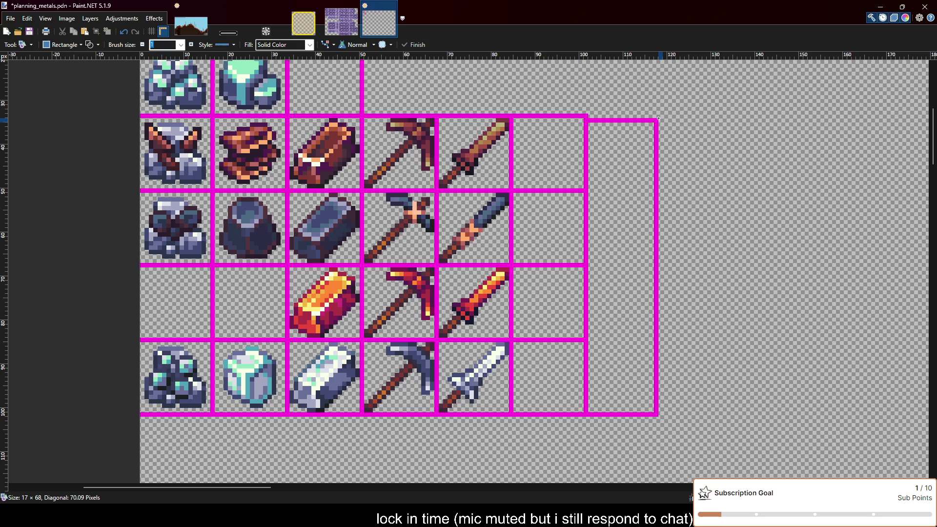
{"action": "left_click_drag", "start_coordinate": [662, 117], "coordinate": [662, 117]}
{"action": "left_click_drag", "start_coordinate": [586, 190], "coordinate": [660, 339]}
{"action": "left_click_drag", "start_coordinate": [586, 264], "coordinate": [662, 265]}
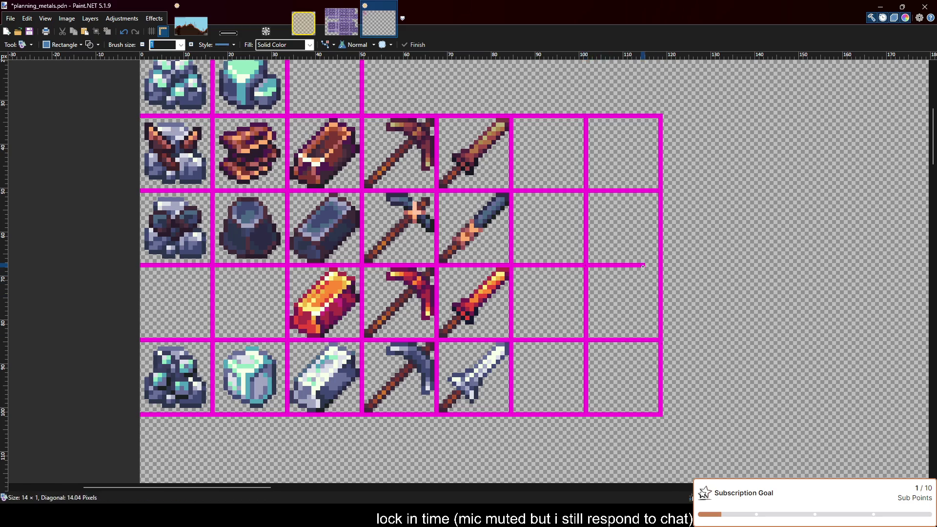
{"action": "scroll", "coordinate": [426, 389], "scroll_direction": "down", "scroll_amount": 3}
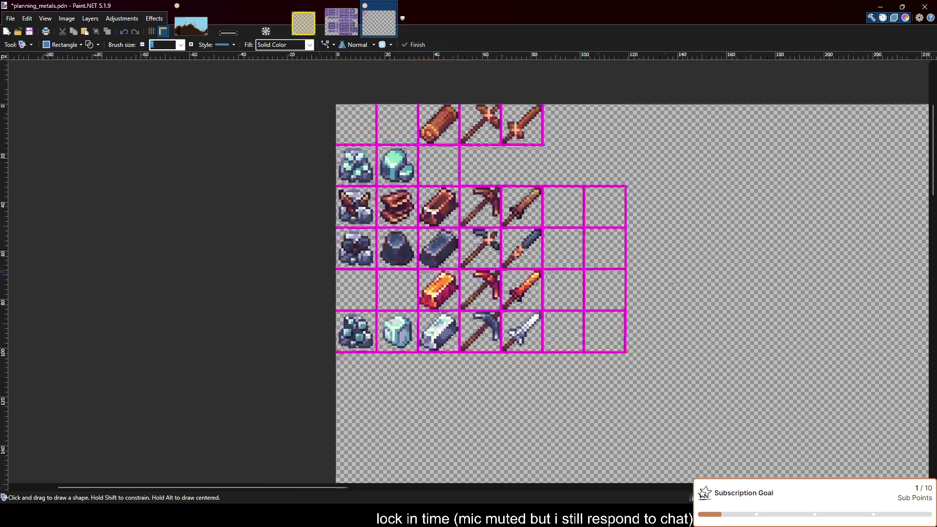
Restore the window, dock it to the left screen edge, and switch to mouse_world_selection.png.
{"action": "scroll", "coordinate": [426, 389], "scroll_direction": "up", "scroll_amount": 2}
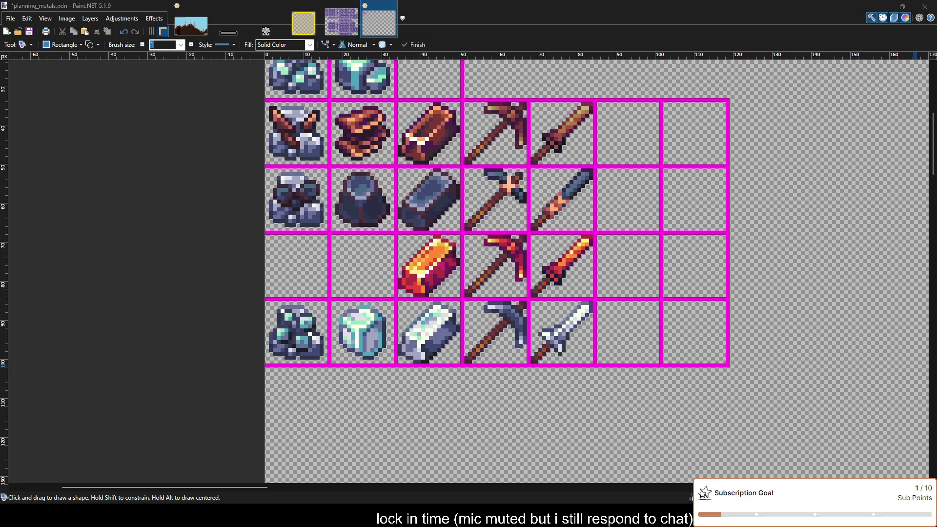
{"action": "double_click", "coordinate": [355, 11]}
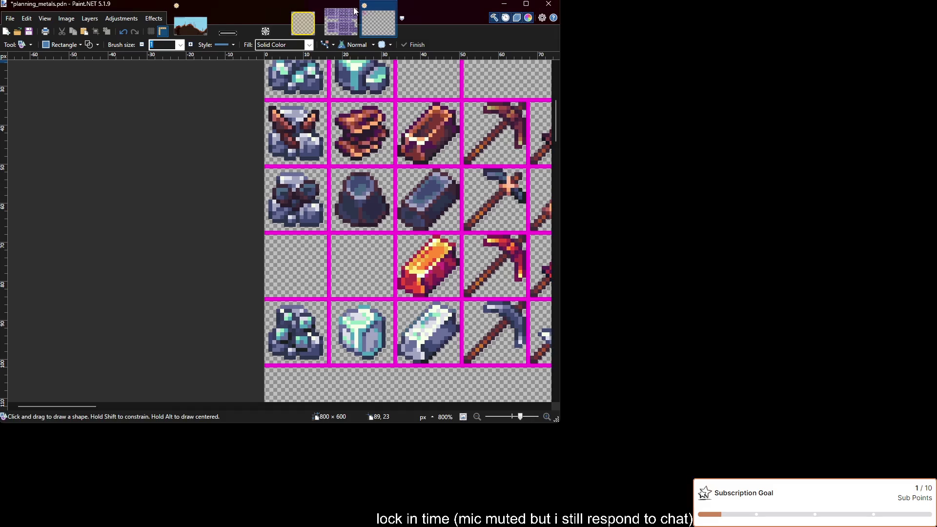
{"action": "left_click_drag", "start_coordinate": [355, 11], "coordinate": [0, 195]}
{"action": "left_click", "coordinate": [254, 20]}
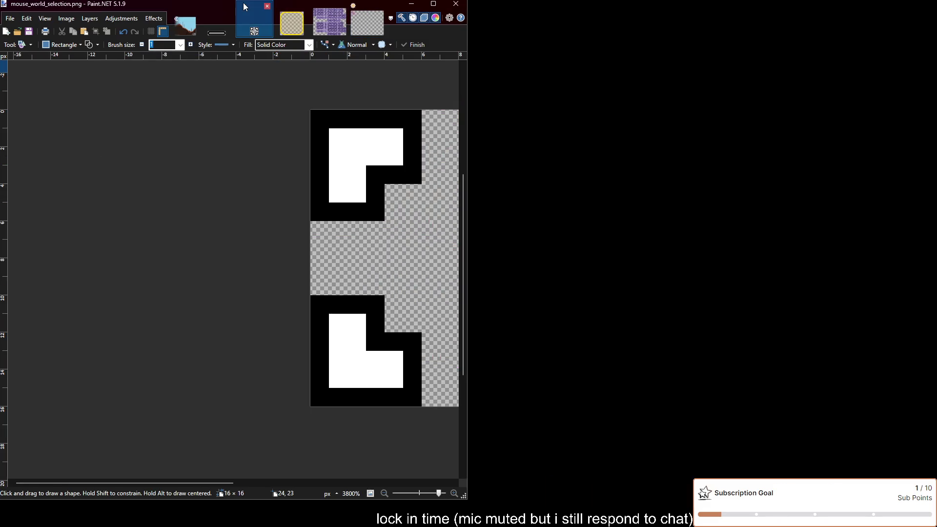
{"action": "left_click", "coordinate": [367, 22]}
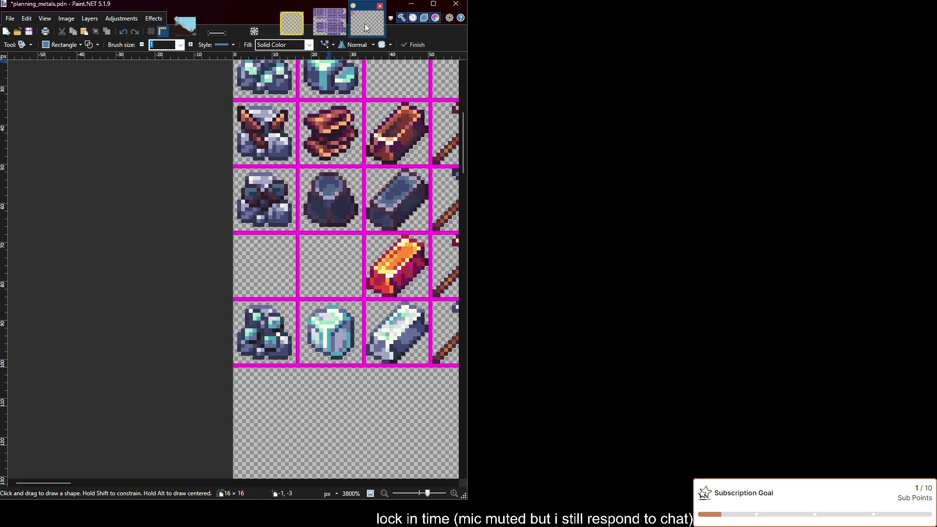
{"action": "scroll", "coordinate": [254, 210], "scroll_direction": "down", "scroll_amount": 1}
{"action": "scroll", "coordinate": [249, 207], "scroll_direction": "down", "scroll_amount": 2}
{"action": "scroll", "coordinate": [244, 205], "scroll_direction": "down", "scroll_amount": 1}
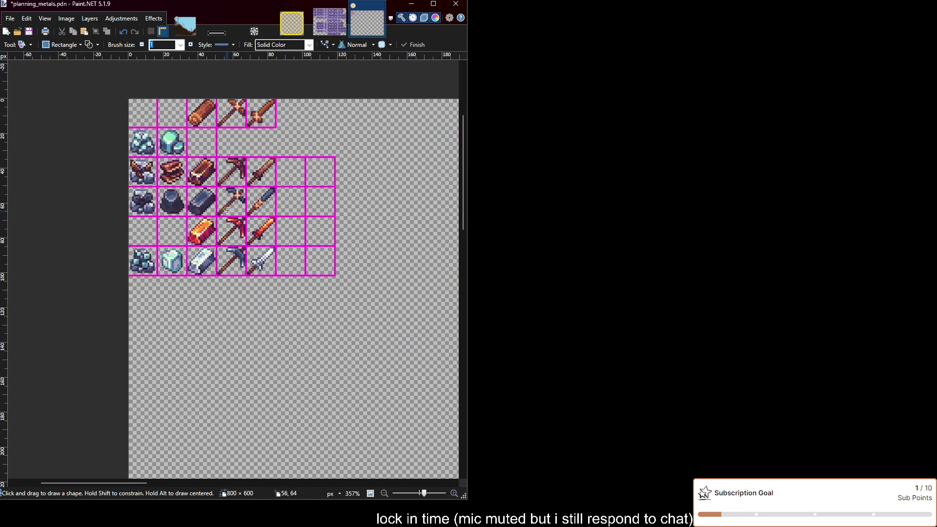
{"action": "scroll", "coordinate": [238, 202], "scroll_direction": "down", "scroll_amount": 1}
{"action": "scroll", "coordinate": [238, 202], "scroll_direction": "up", "scroll_amount": 1}
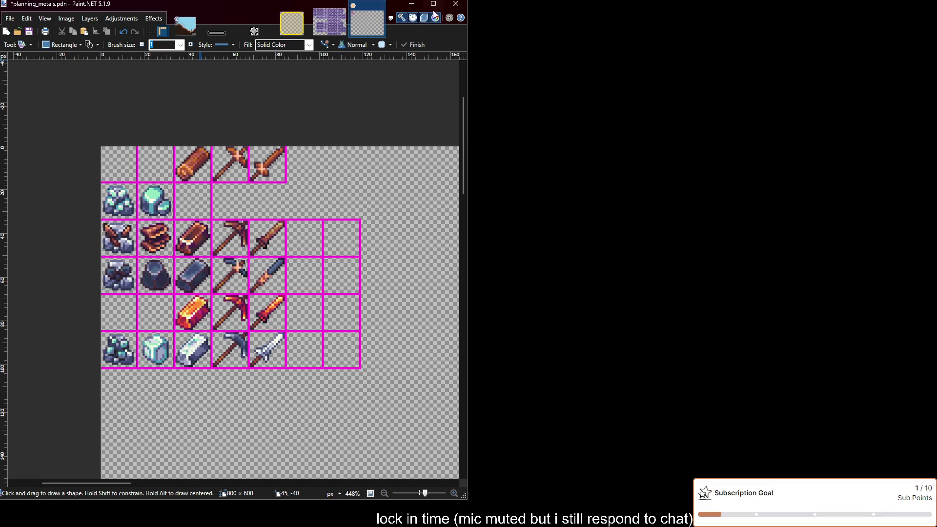
{"action": "left_click", "coordinate": [433, 3]}
{"action": "left_click", "coordinate": [190, 25]}
{"action": "scroll", "coordinate": [383, 213], "scroll_direction": "down", "scroll_amount": 2}
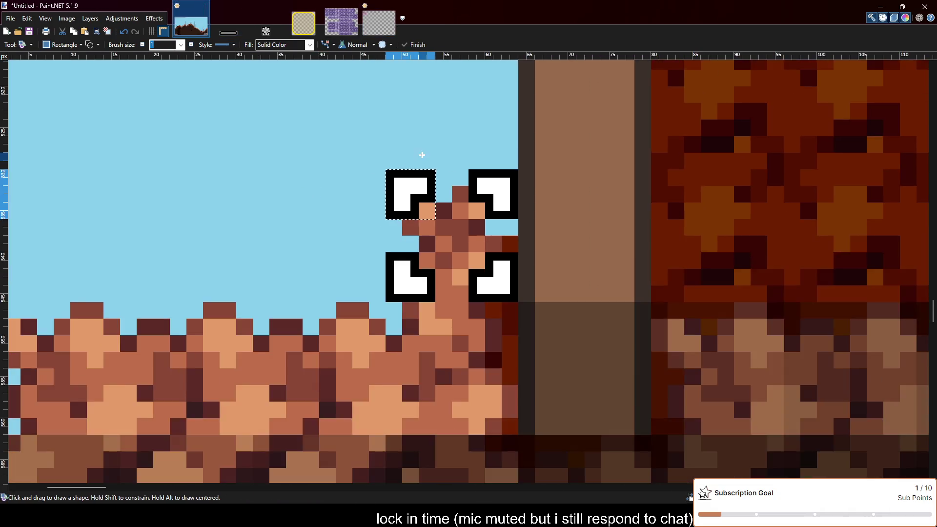
{"action": "scroll", "coordinate": [383, 213], "scroll_direction": "down", "scroll_amount": 1}
{"action": "left_click", "coordinate": [266, 31]}
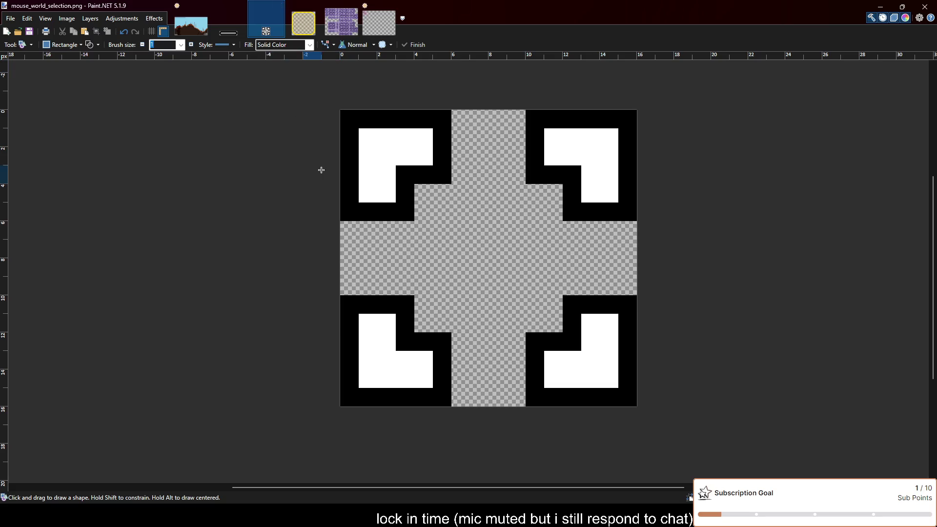
{"action": "left_click", "coordinate": [192, 30]}
{"action": "scroll", "coordinate": [342, 186], "scroll_direction": "down", "scroll_amount": 1}
{"action": "scroll", "coordinate": [341, 181], "scroll_direction": "down", "scroll_amount": 2}
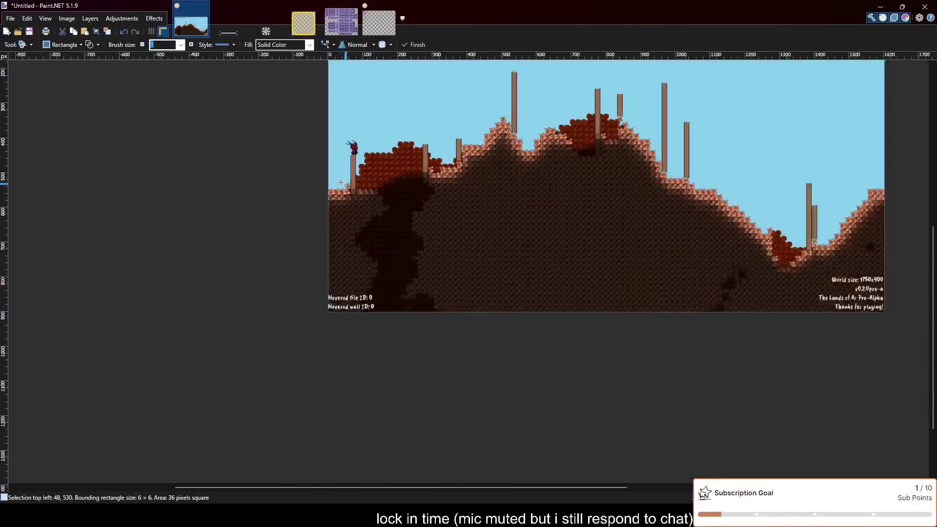
{"action": "scroll", "coordinate": [342, 161], "scroll_direction": "up", "scroll_amount": 1}
{"action": "scroll", "coordinate": [341, 162], "scroll_direction": "up", "scroll_amount": 1}
{"action": "scroll", "coordinate": [341, 156], "scroll_direction": "up", "scroll_amount": 2}
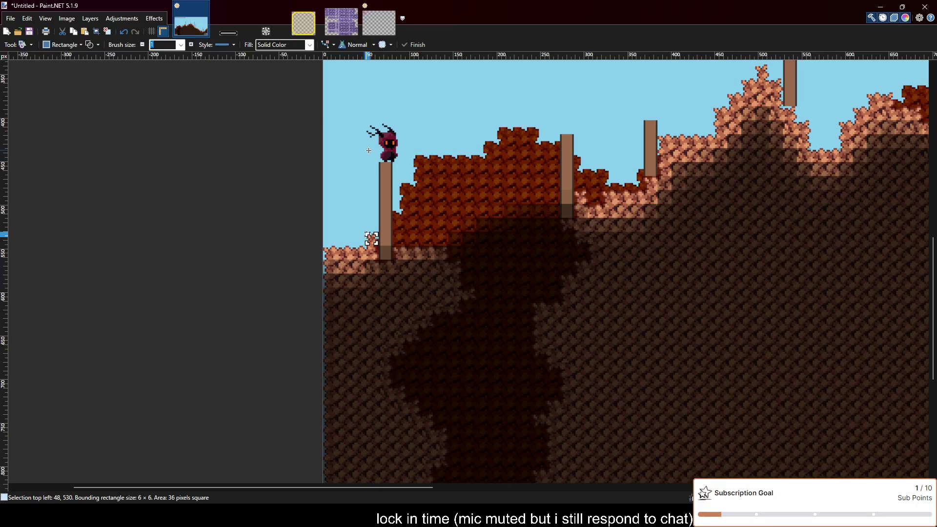
{"action": "scroll", "coordinate": [374, 146], "scroll_direction": "up", "scroll_amount": 1}
{"action": "scroll", "coordinate": [375, 146], "scroll_direction": "up", "scroll_amount": 1}
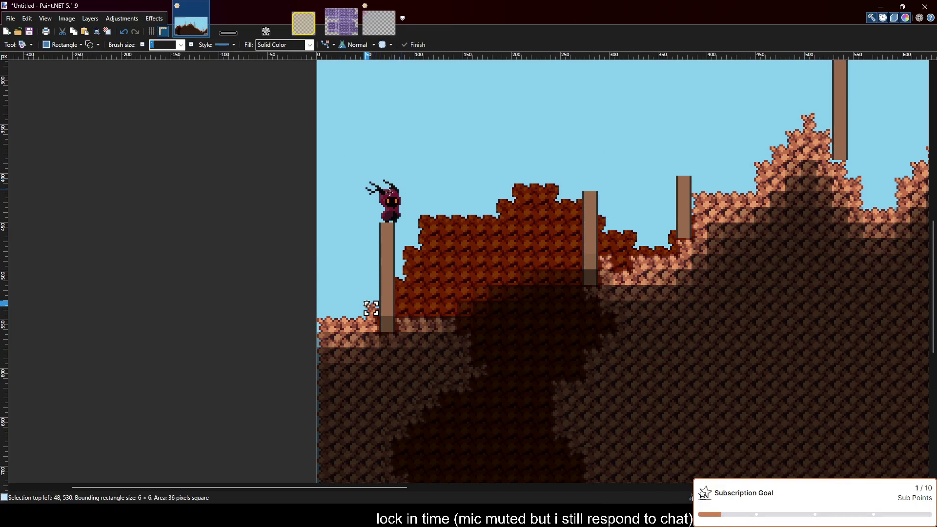
{"action": "scroll", "coordinate": [391, 175], "scroll_direction": "up", "scroll_amount": 1}
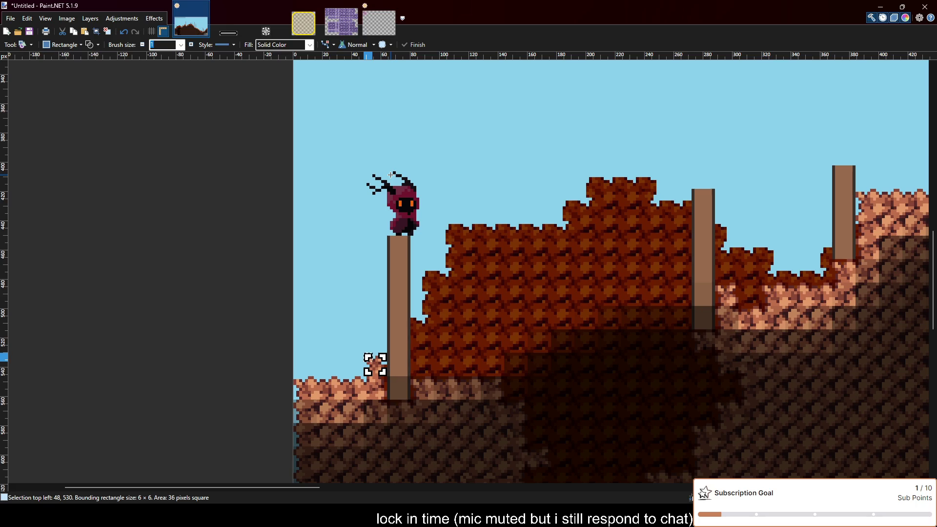
{"action": "scroll", "coordinate": [391, 174], "scroll_direction": "down", "scroll_amount": 1}
{"action": "left_click", "coordinate": [378, 22]}
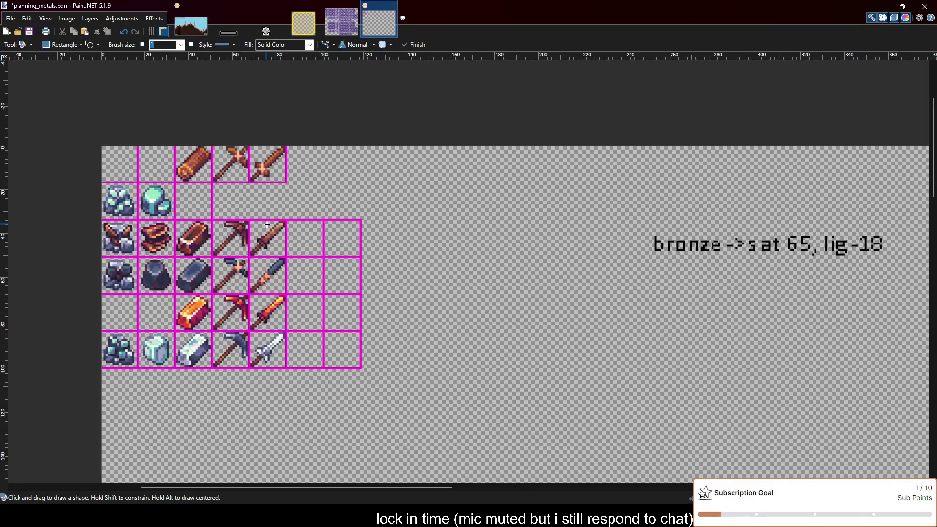
{"action": "scroll", "coordinate": [374, 243], "scroll_direction": "down", "scroll_amount": 1}
{"action": "scroll", "coordinate": [165, 248], "scroll_direction": "left", "scroll_amount": 2}
{"action": "scroll", "coordinate": [297, 240], "scroll_direction": "left", "scroll_amount": 1}
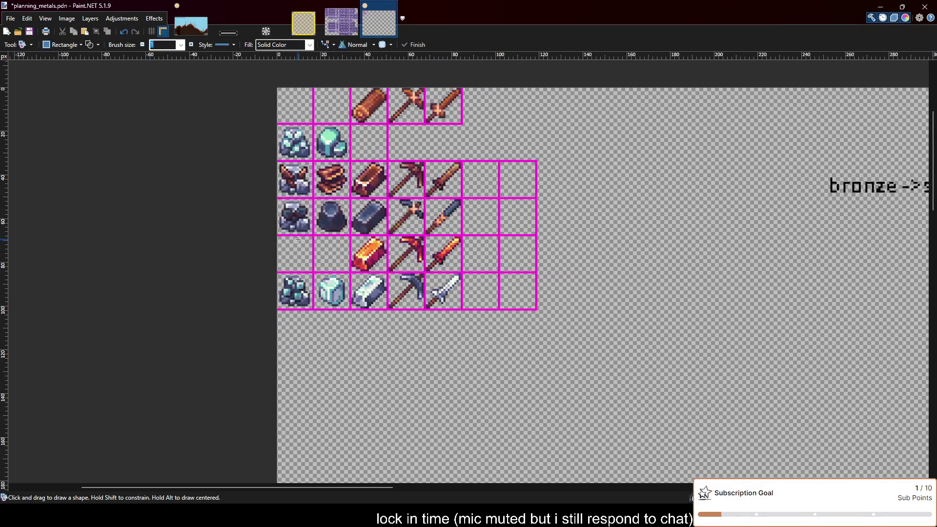
{"action": "scroll", "coordinate": [334, 208], "scroll_direction": "up", "scroll_amount": 1}
{"action": "scroll", "coordinate": [434, 347], "scroll_direction": "up", "scroll_amount": 1}
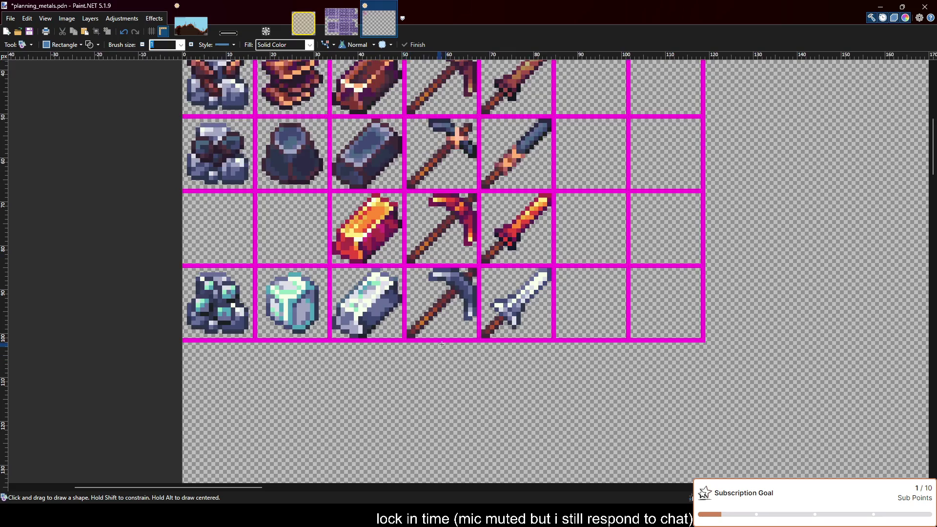
{"action": "scroll", "coordinate": [442, 345], "scroll_direction": "up", "scroll_amount": 1}
{"action": "scroll", "coordinate": [488, 351], "scroll_direction": "down", "scroll_amount": 1}
{"action": "scroll", "coordinate": [488, 353], "scroll_direction": "down", "scroll_amount": 1}
{"action": "scroll", "coordinate": [488, 353], "scroll_direction": "left", "scroll_amount": 1}
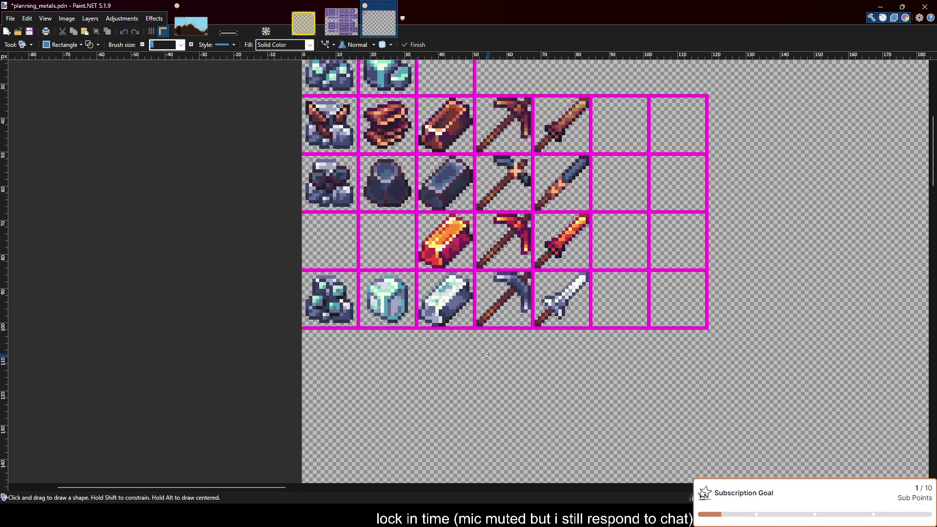
{"action": "scroll", "coordinate": [489, 354], "scroll_direction": "up", "scroll_amount": 1}
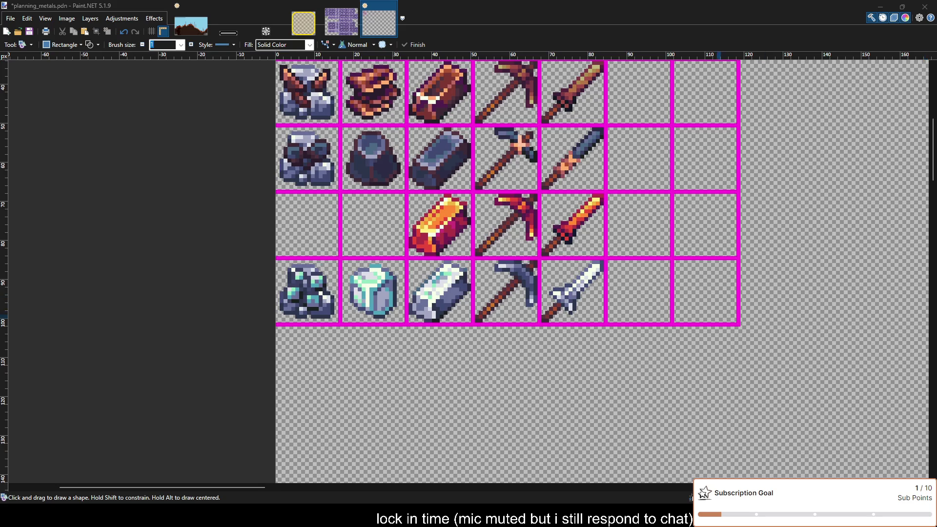
{"action": "scroll", "coordinate": [723, 205], "scroll_direction": "right", "scroll_amount": 2}
{"action": "scroll", "coordinate": [644, 175], "scroll_direction": "up", "scroll_amount": 1}
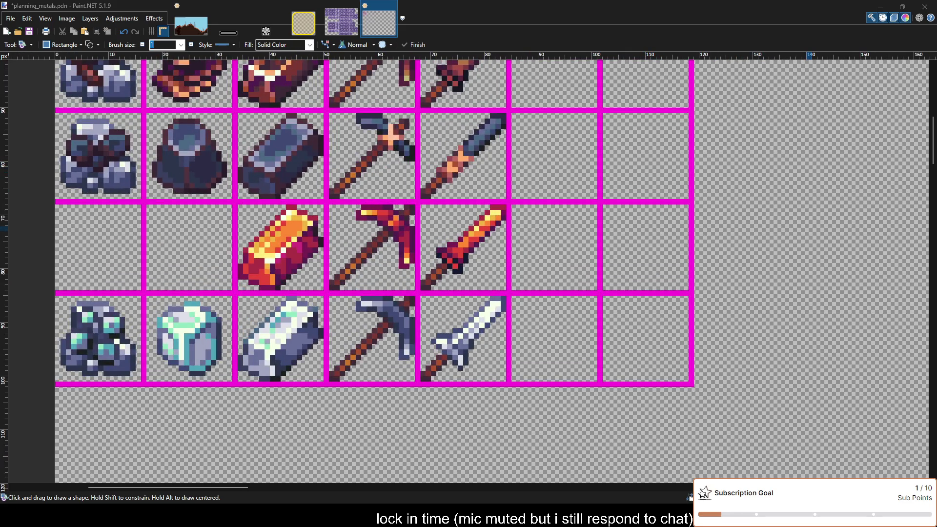
{"action": "key", "text": "m"}
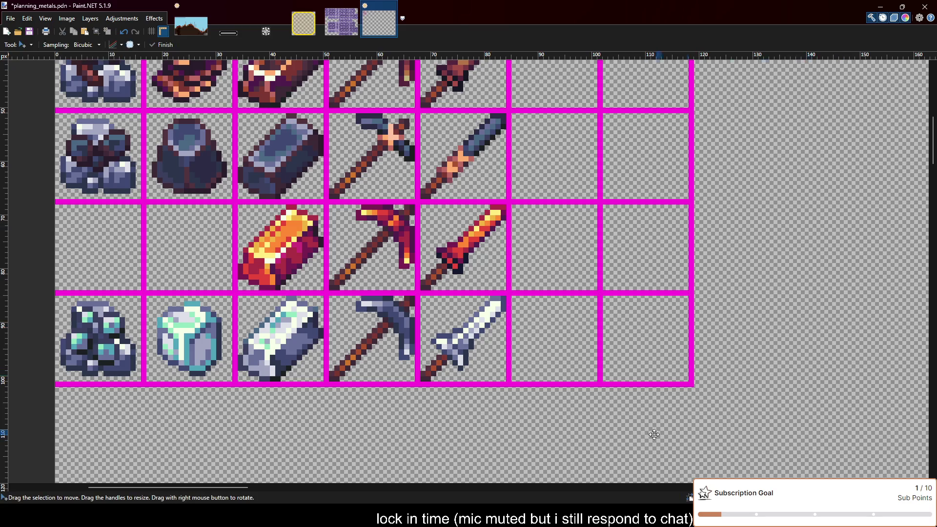
Move the fiery hammer into the red row's empty sixth cell and place a copy two rows up.
{"action": "left_click_drag", "start_coordinate": [456, 254], "coordinate": [544, 256]}
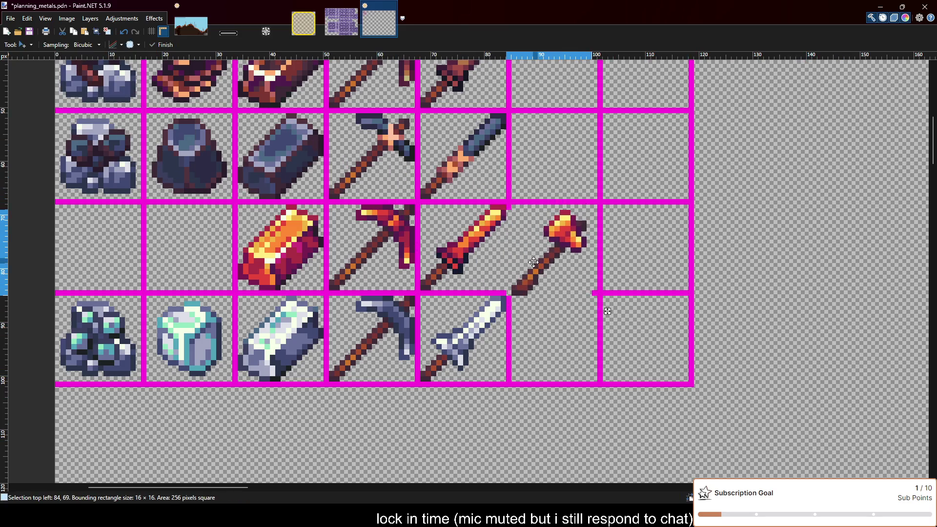
{"action": "scroll", "coordinate": [543, 255], "scroll_direction": "up", "scroll_amount": 1}
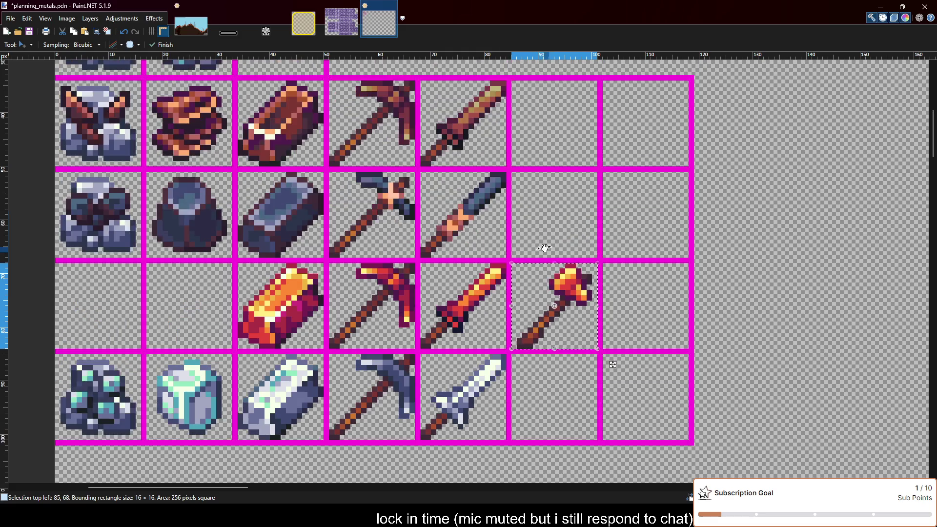
{"action": "left_click_drag", "start_coordinate": [543, 255], "coordinate": [560, 135]}
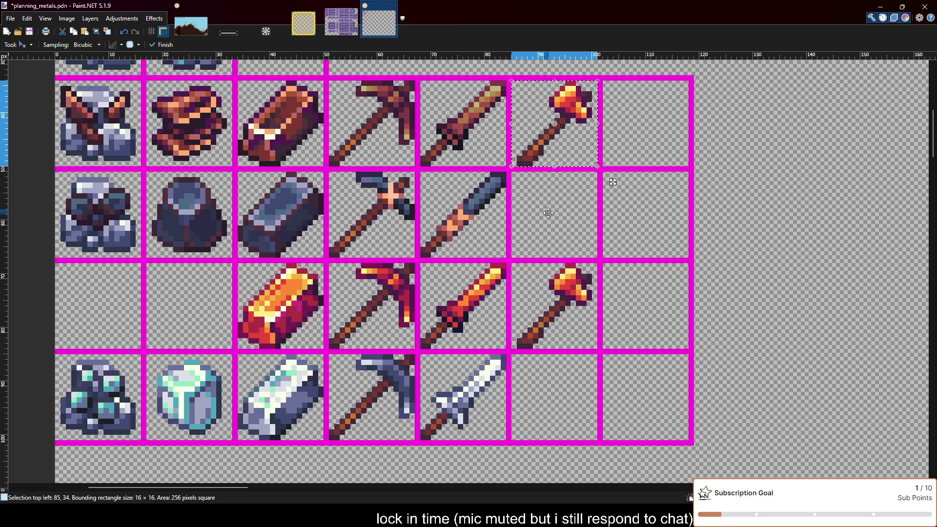
{"action": "scroll", "coordinate": [549, 210], "scroll_direction": "up", "scroll_amount": 1}
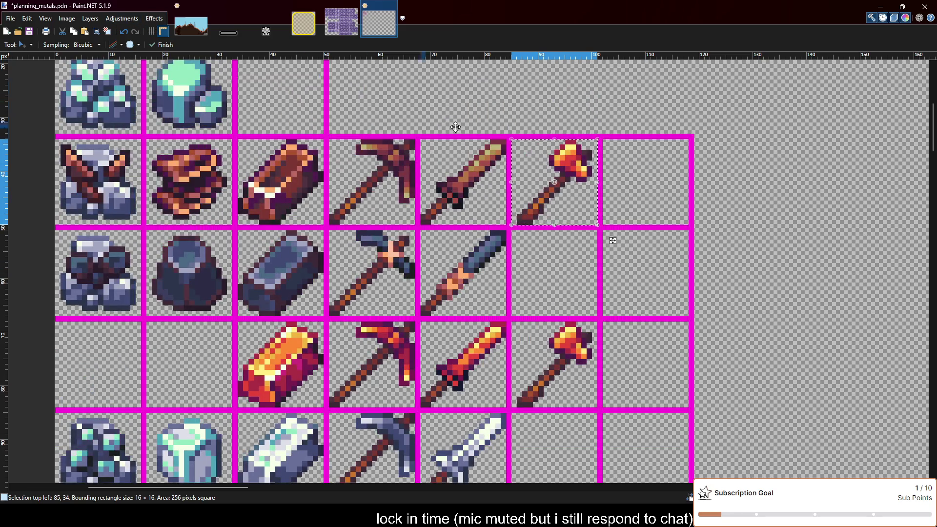
{"action": "scroll", "coordinate": [549, 200], "scroll_direction": "up", "scroll_amount": 3, "text": "ctrl"}
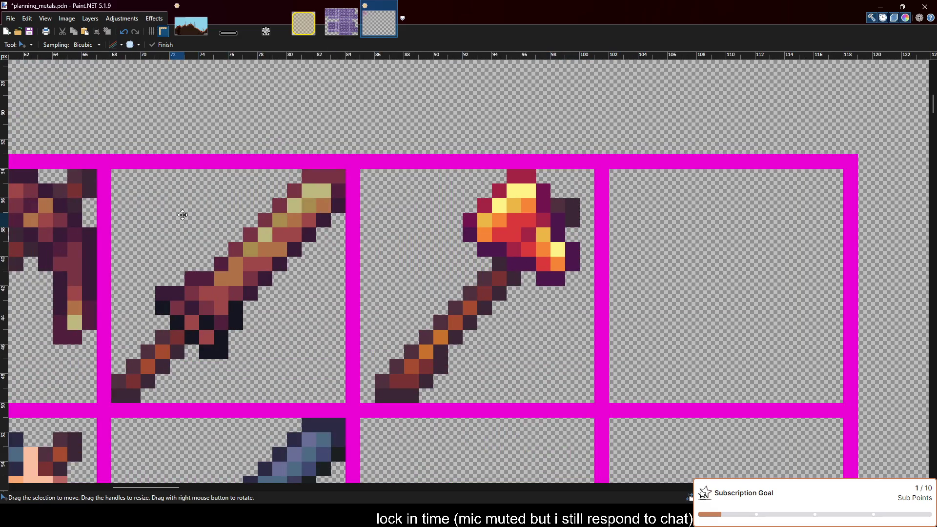
{"action": "key", "text": "o"}
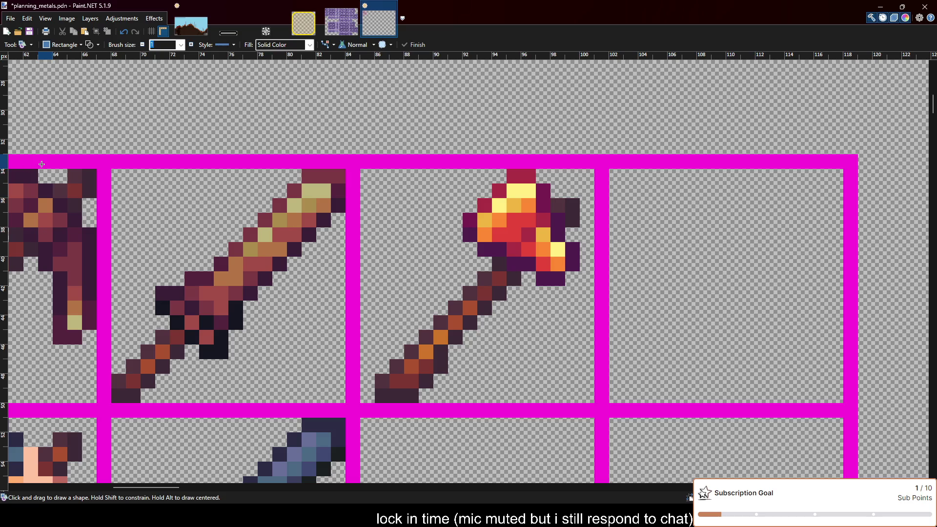
{"action": "scroll", "coordinate": [477, 158], "scroll_direction": "down", "scroll_amount": 2, "text": "ctrl"}
{"action": "scroll", "coordinate": [477, 159], "scroll_direction": "down", "scroll_amount": 3, "text": "ctrl"}
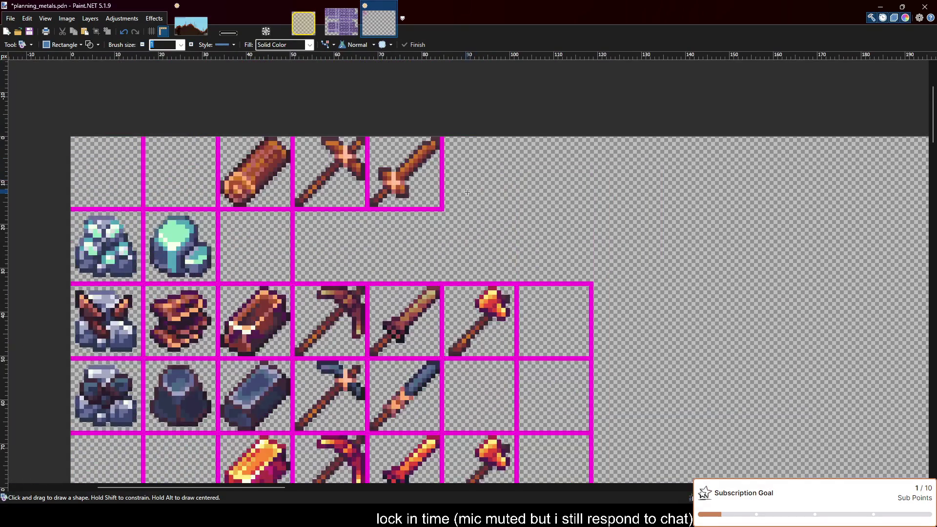
{"action": "scroll", "coordinate": [468, 253], "scroll_direction": "down", "scroll_amount": 1}
{"action": "scroll", "coordinate": [468, 252], "scroll_direction": "down", "scroll_amount": 1, "text": "ctrl"}
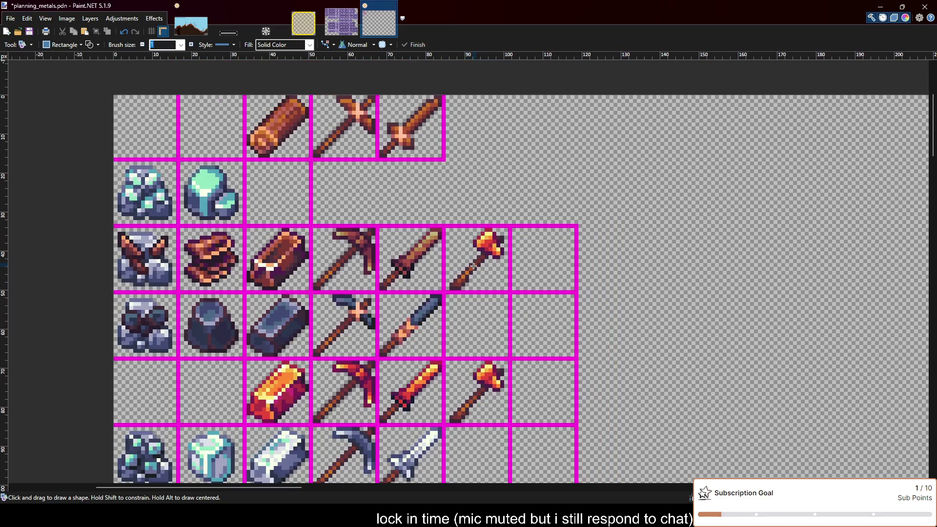
{"action": "scroll", "coordinate": [474, 269], "scroll_direction": "up", "scroll_amount": 1, "text": "ctrl"}
{"action": "scroll", "coordinate": [453, 191], "scroll_direction": "up", "scroll_amount": 2, "text": "ctrl"}
{"action": "scroll", "coordinate": [453, 191], "scroll_direction": "up", "scroll_amount": 1, "text": "ctrl"}
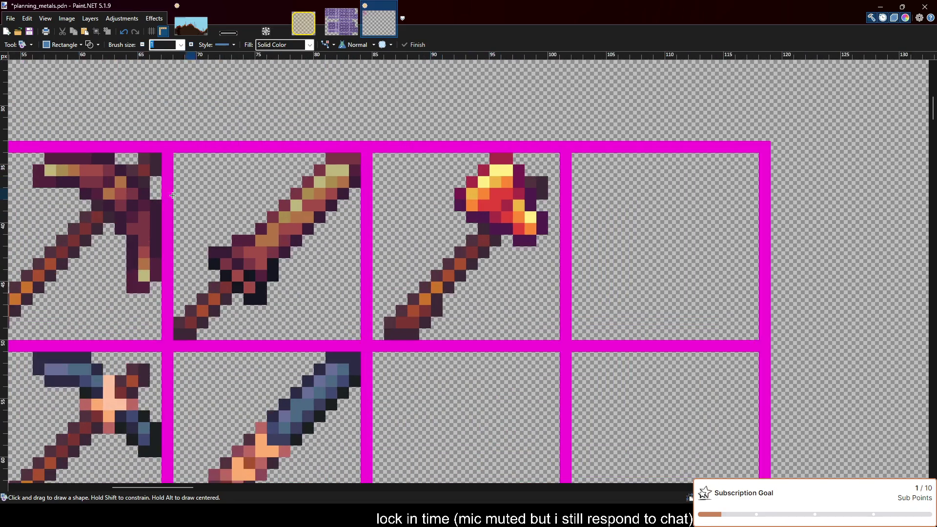
{"action": "key", "text": "s"}
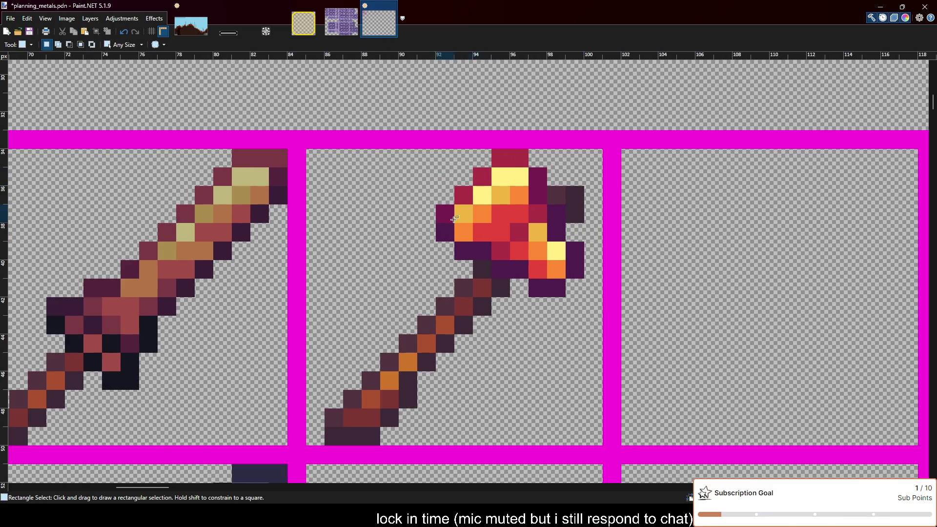
{"action": "scroll", "coordinate": [483, 164], "scroll_direction": "up", "scroll_amount": 1}
{"action": "left_click_drag", "start_coordinate": [436, 205], "coordinate": [566, 242]}
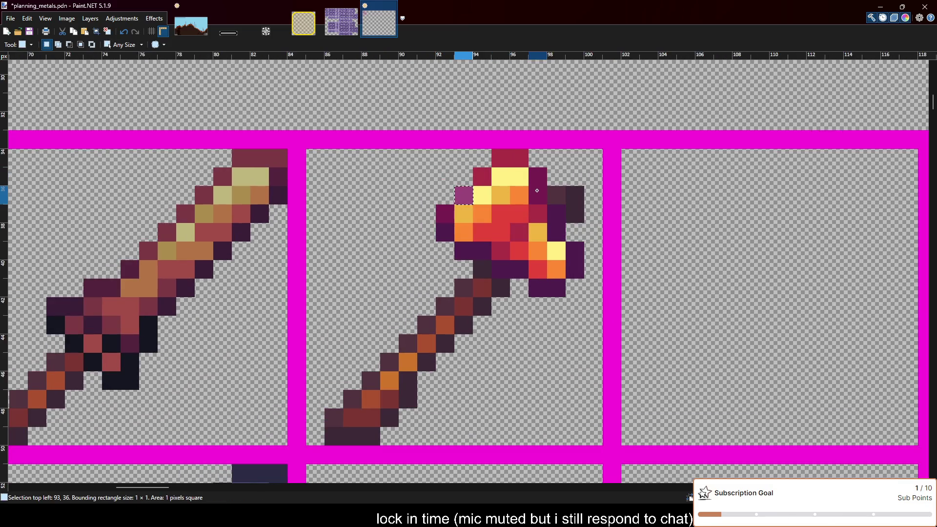
{"action": "key", "text": "ctrl+f"}
{"action": "left_click_drag", "start_coordinate": [454, 186], "coordinate": [547, 204], "text": "ctrl"}
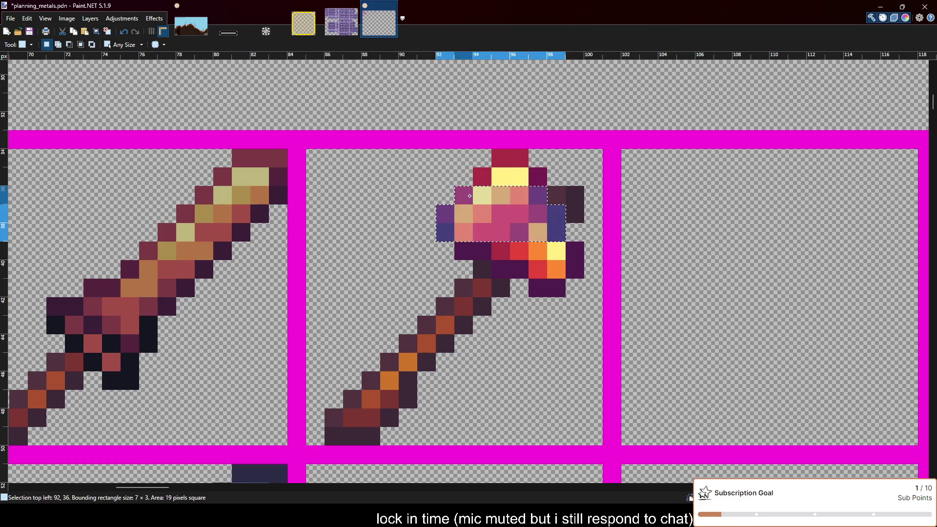
{"action": "left_click_drag", "start_coordinate": [473, 168], "coordinate": [547, 186], "text": "ctrl"}
{"action": "left_click_drag", "start_coordinate": [492, 150], "coordinate": [523, 162], "text": "ctrl"}
{"action": "key", "text": "ctrl+f"}
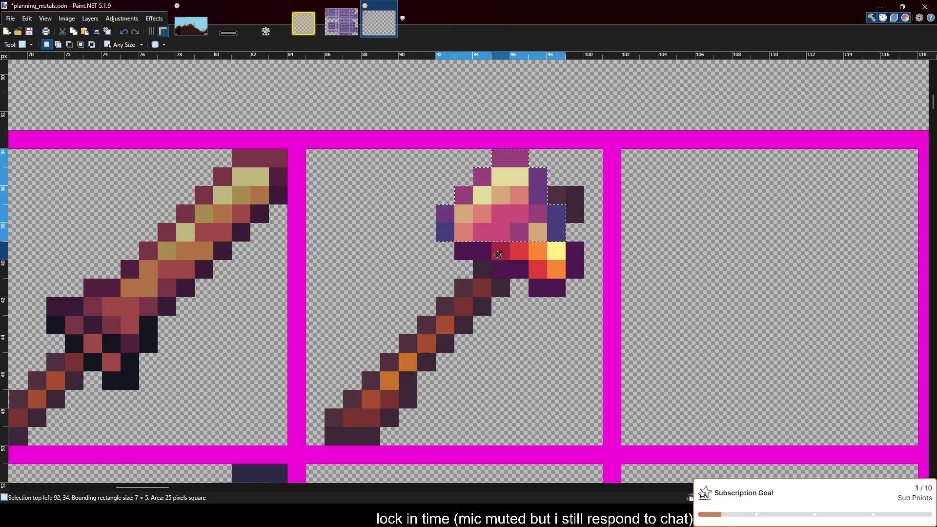
{"action": "mouse_move", "coordinate": [463, 251]}
{"action": "left_mouse_down", "text": "ctrl"}
{"action": "mouse_move", "coordinate": [584, 259]}
{"action": "mouse_move", "coordinate": [475, 261]}
{"action": "left_mouse_up", "text": "ctrl"}
{"action": "key", "text": "ctrl+f"}
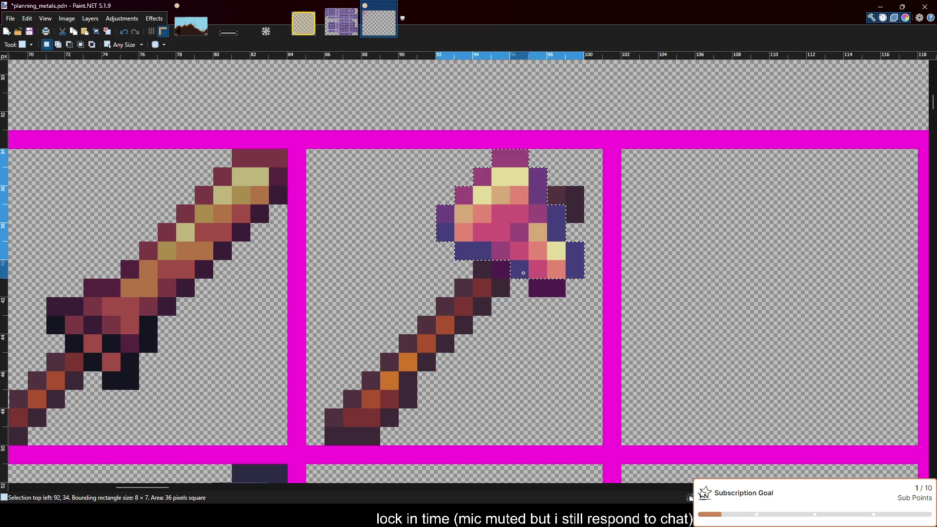
{"action": "key", "text": "ctrl+z"}
{"action": "left_click", "coordinate": [487, 272], "text": "alt"}
{"action": "left_click_drag", "start_coordinate": [530, 281], "coordinate": [564, 296], "text": "ctrl"}
{"action": "key", "text": "ctrl+f"}
{"action": "scroll", "coordinate": [334, 123], "scroll_direction": "down", "scroll_amount": 2}
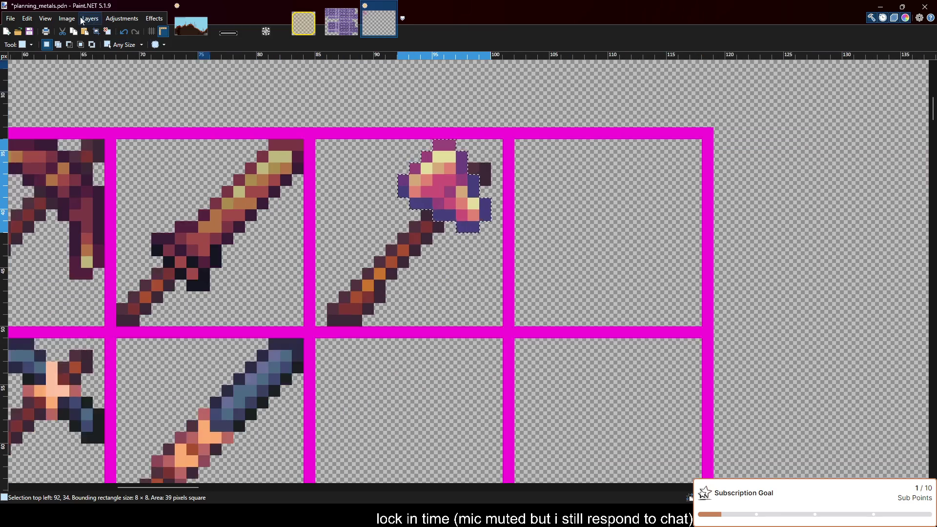
{"action": "key", "text": "ctrl+z"}
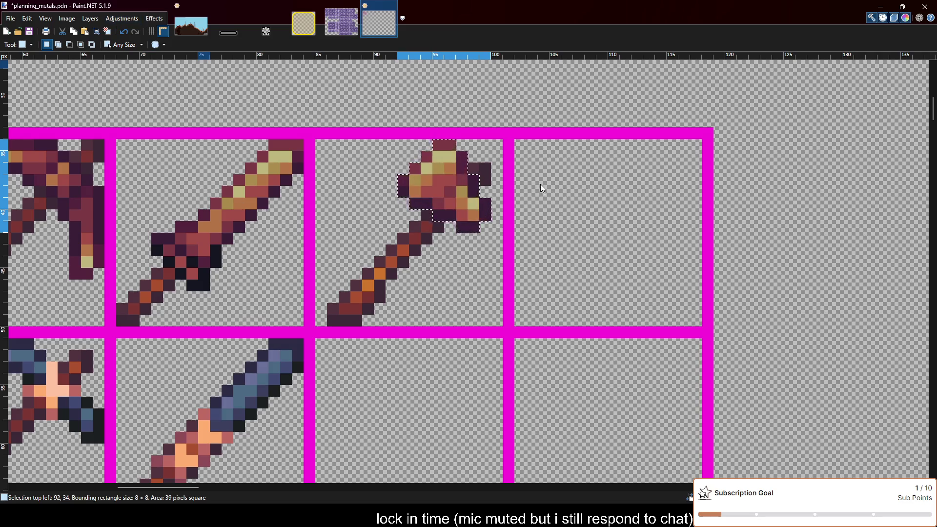
{"action": "left_click", "coordinate": [610, 217]}
{"action": "scroll", "coordinate": [620, 185], "scroll_direction": "down", "scroll_amount": 3}
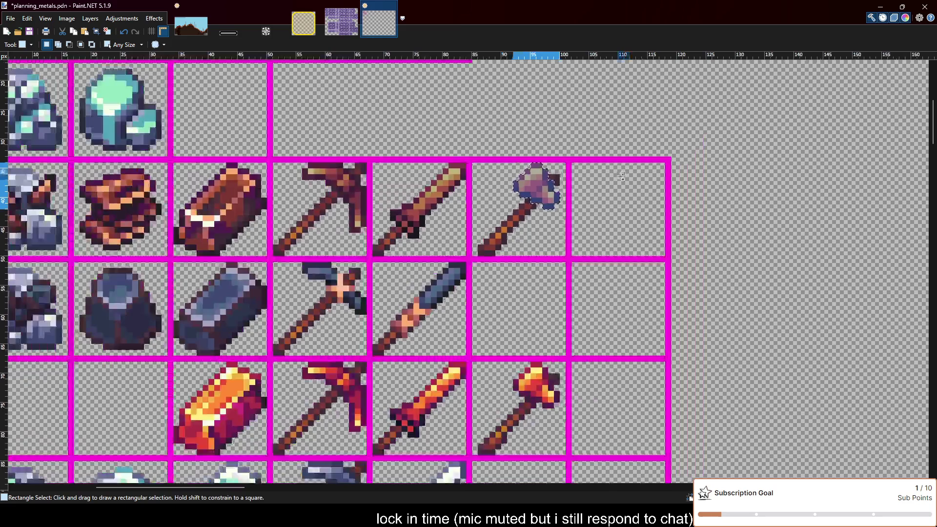
Move the dark-headed mace from the top-left spare cell into the empty iron-row cell, then deselect.
{"action": "scroll", "coordinate": [391, 210], "scroll_direction": "down", "scroll_amount": 4}
{"action": "scroll", "coordinate": [366, 244], "scroll_direction": "up", "scroll_amount": 1}
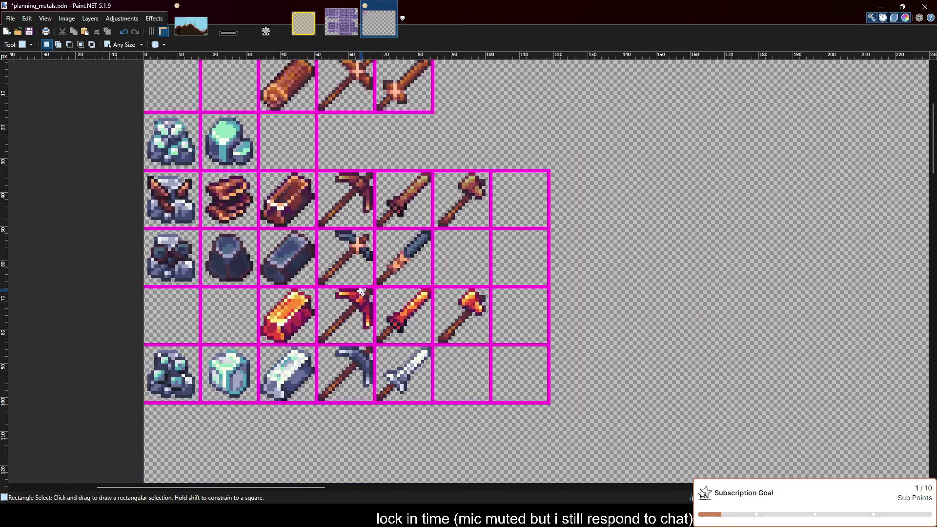
{"action": "scroll", "coordinate": [351, 274], "scroll_direction": "up", "scroll_amount": 1}
{"action": "scroll", "coordinate": [345, 300], "scroll_direction": "up", "scroll_amount": 1}
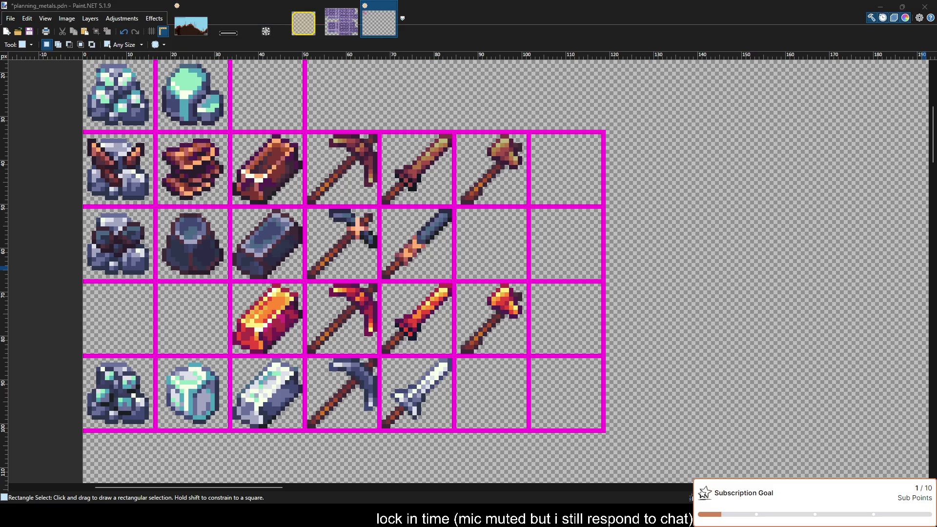
{"action": "key", "text": "m"}
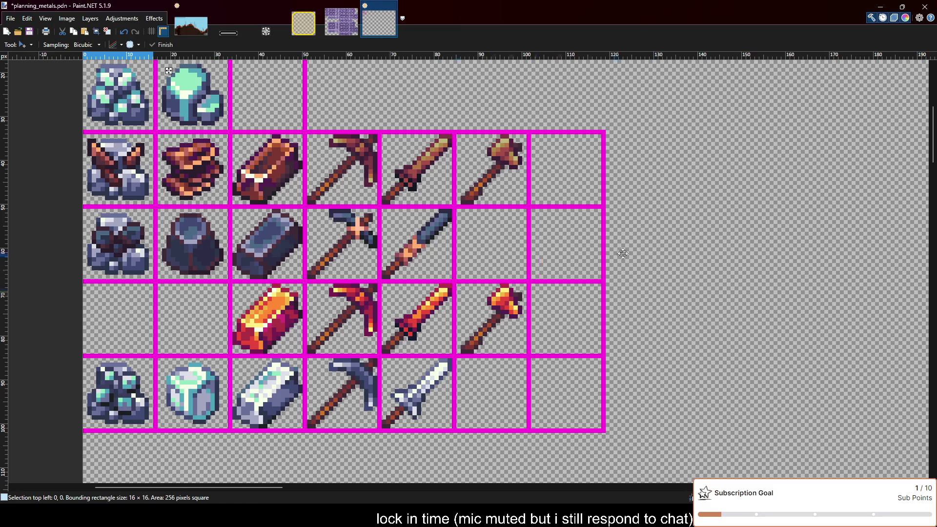
{"action": "scroll", "coordinate": [623, 253], "scroll_direction": "up", "scroll_amount": 1}
{"action": "scroll", "coordinate": [606, 238], "scroll_direction": "down", "scroll_amount": 3}
{"action": "scroll", "coordinate": [615, 225], "scroll_direction": "up", "scroll_amount": 2}
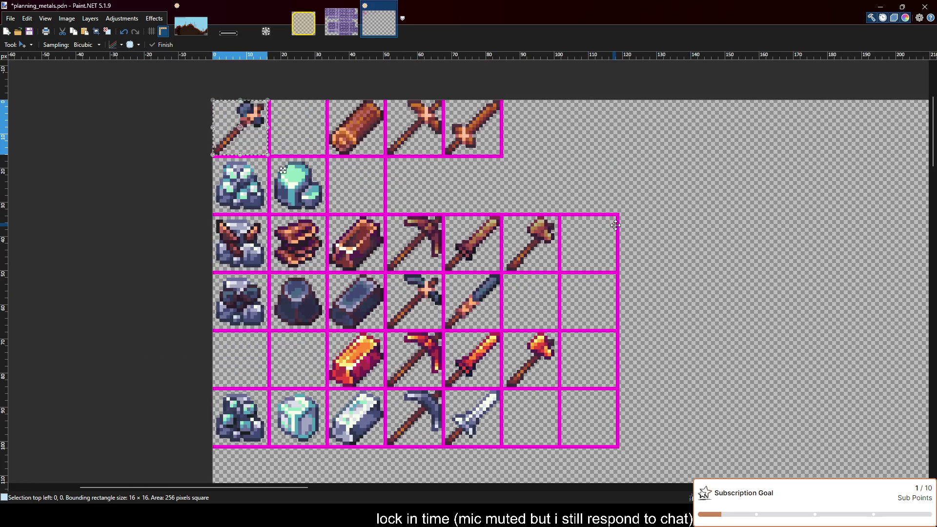
{"action": "key", "text": "Delete"}
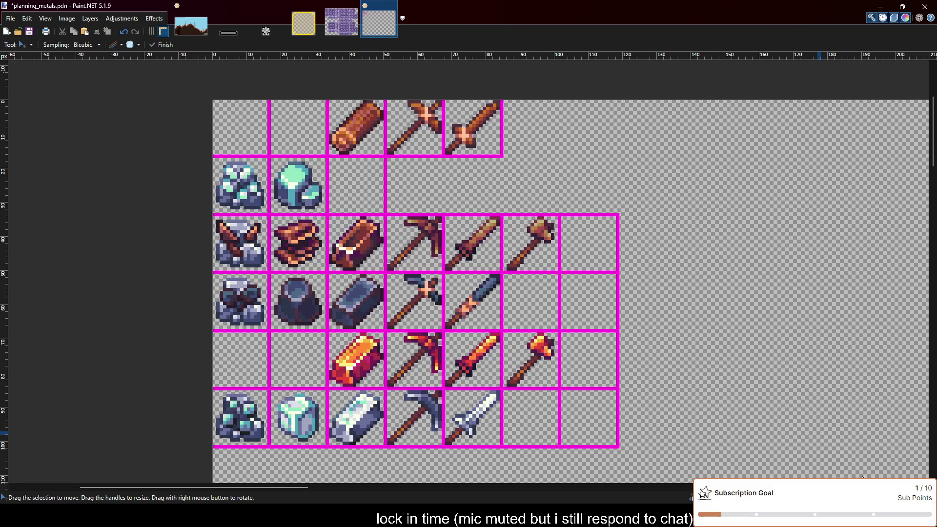
{"action": "key", "text": "ctrl+z"}
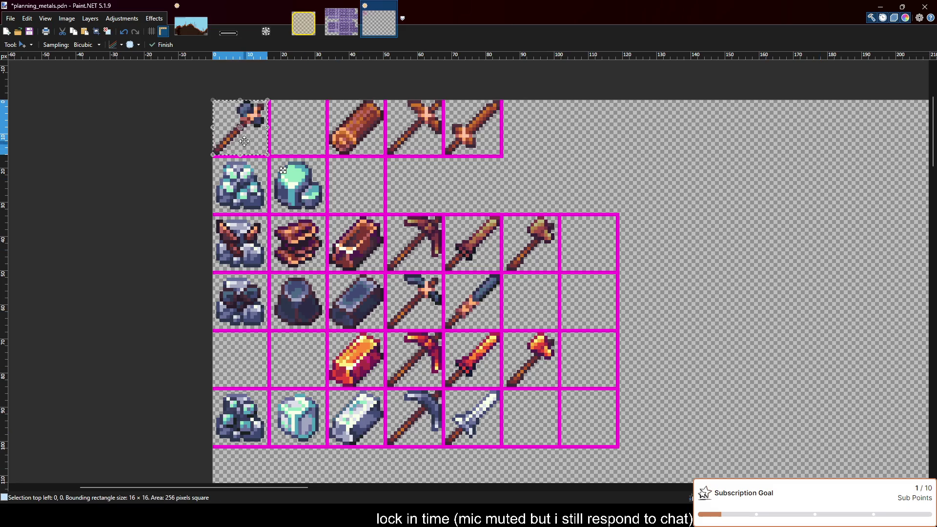
{"action": "mouse_move", "coordinate": [248, 140]}
{"action": "left_mouse_down"}
{"action": "mouse_move", "coordinate": [609, 309]}
{"action": "mouse_move", "coordinate": [521, 315]}
{"action": "left_mouse_up"}
{"action": "scroll", "coordinate": [528, 316], "scroll_direction": "up", "scroll_amount": 2}
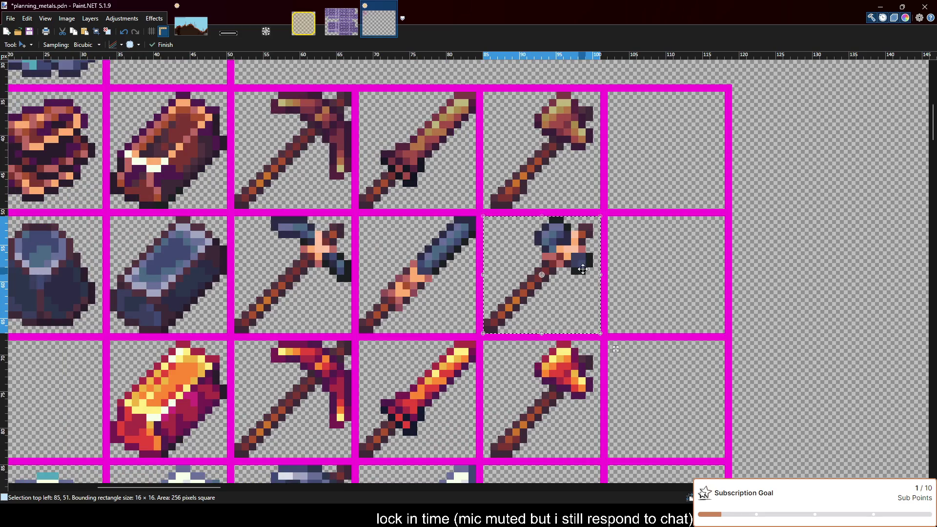
{"action": "scroll", "coordinate": [597, 272], "scroll_direction": "down", "scroll_amount": 2}
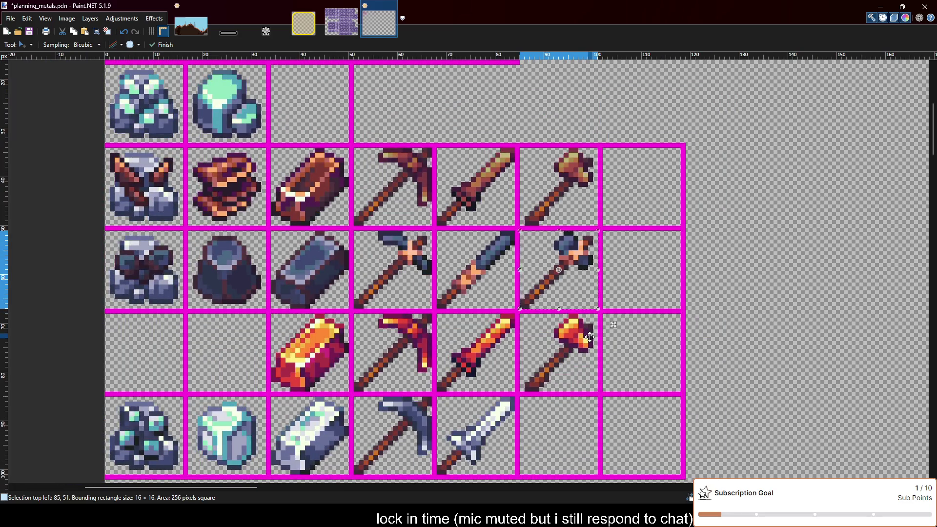
{"action": "key", "text": "ctrl+d"}
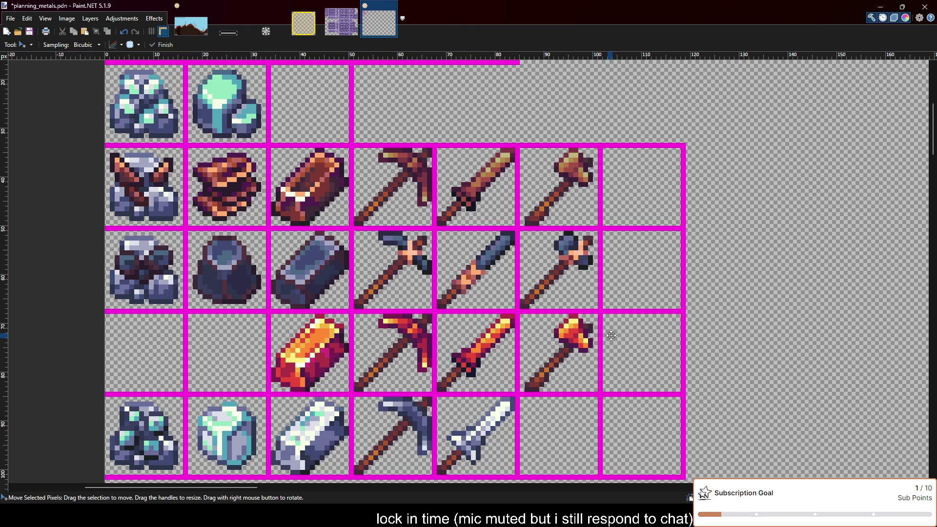
{"action": "scroll", "coordinate": [611, 335], "scroll_direction": "down", "scroll_amount": 1}
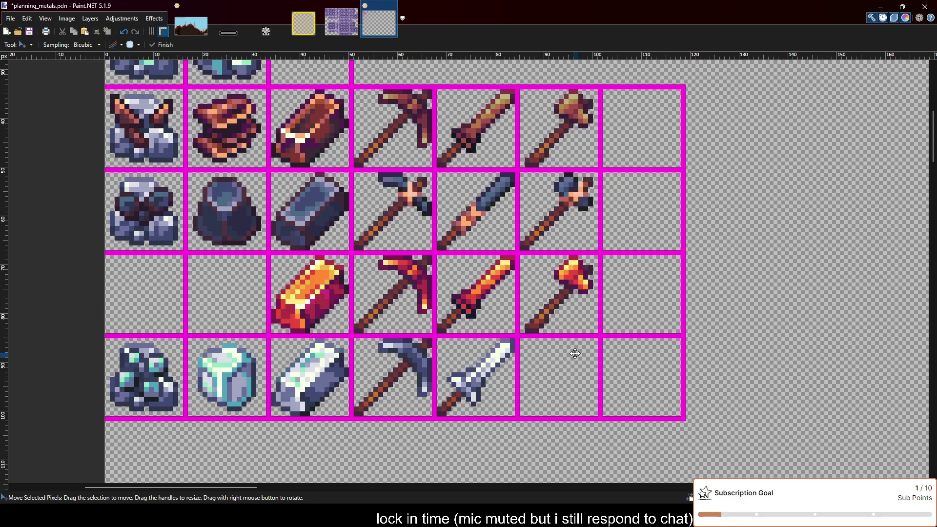
{"action": "scroll", "coordinate": [575, 353], "scroll_direction": "down", "scroll_amount": 1}
{"action": "scroll", "coordinate": [575, 353], "scroll_direction": "up", "scroll_amount": 1}
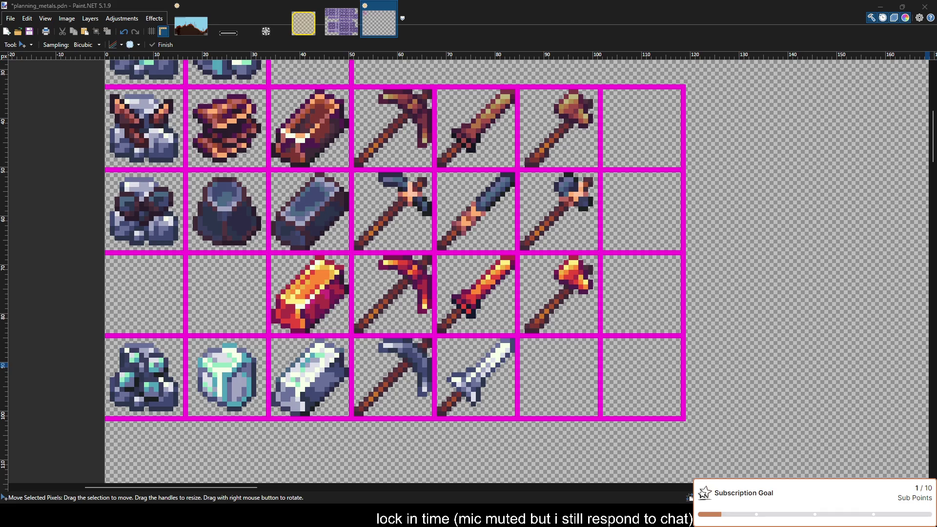
{"action": "left_click", "coordinate": [646, 365]}
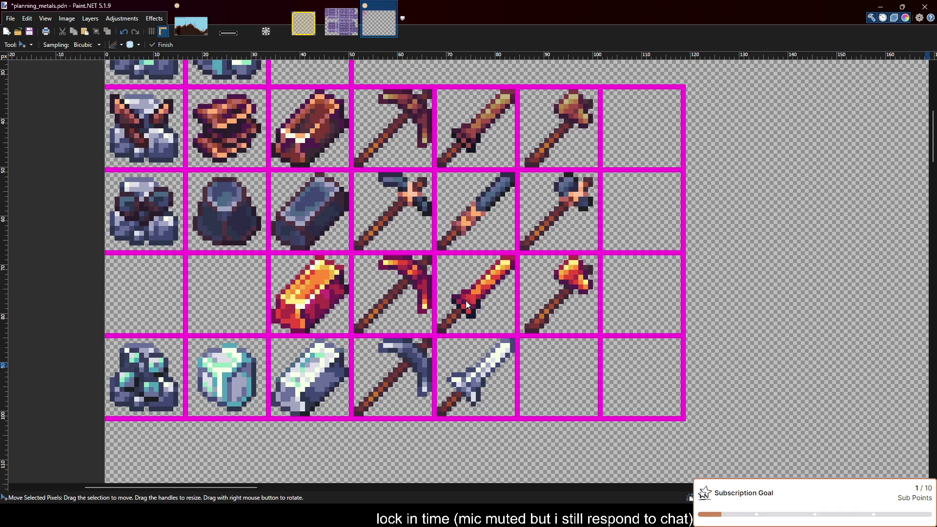
Paste the grey hammer into the empty bottom-row cell after the white sword and deselect.
{"action": "key", "text": "ctrl+v"}
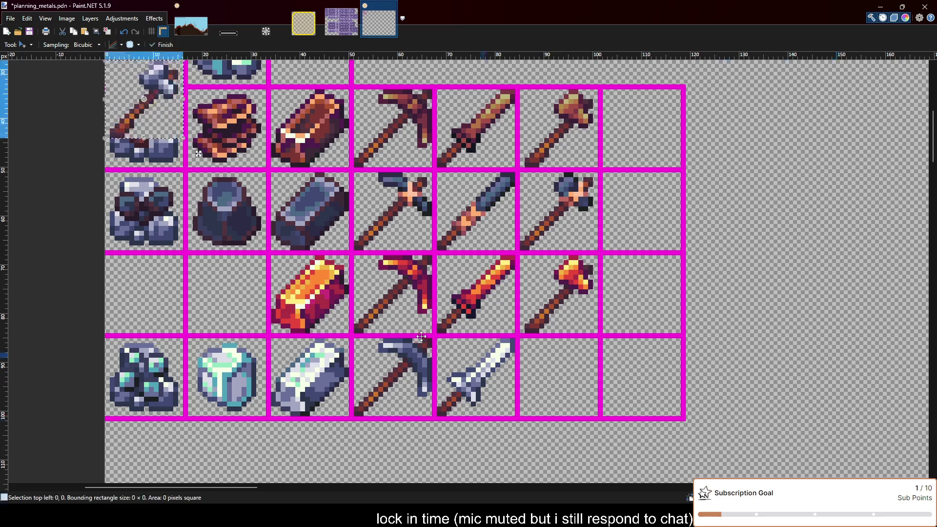
{"action": "left_click_drag", "start_coordinate": [129, 95], "coordinate": [550, 383]}
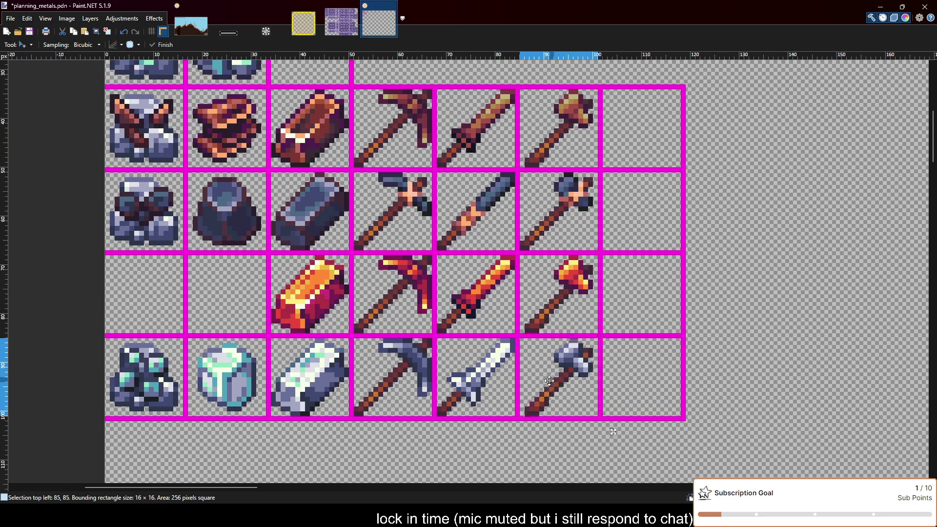
{"action": "scroll", "coordinate": [623, 337], "scroll_direction": "up", "scroll_amount": 1}
{"action": "scroll", "coordinate": [625, 330], "scroll_direction": "down", "scroll_amount": 2}
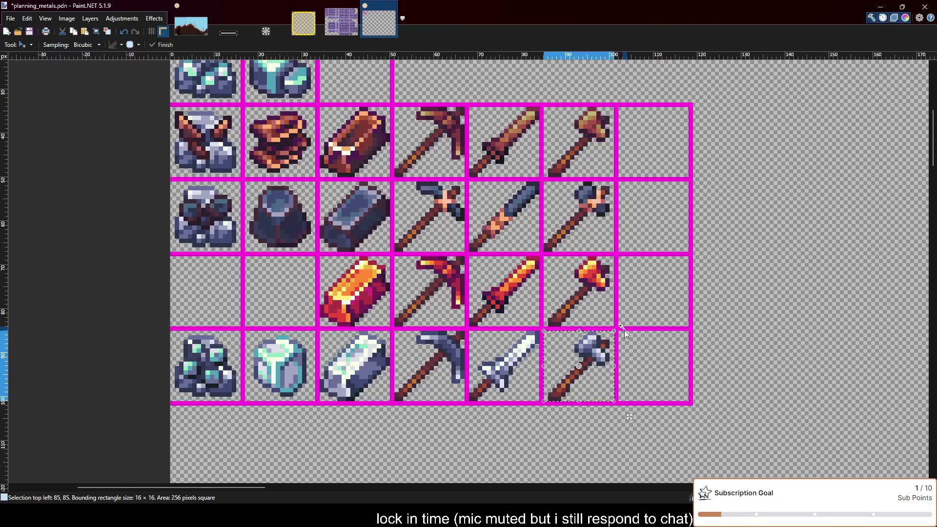
{"action": "key", "text": "ctrl+d"}
{"action": "scroll", "coordinate": [745, 326], "scroll_direction": "down", "scroll_amount": 1}
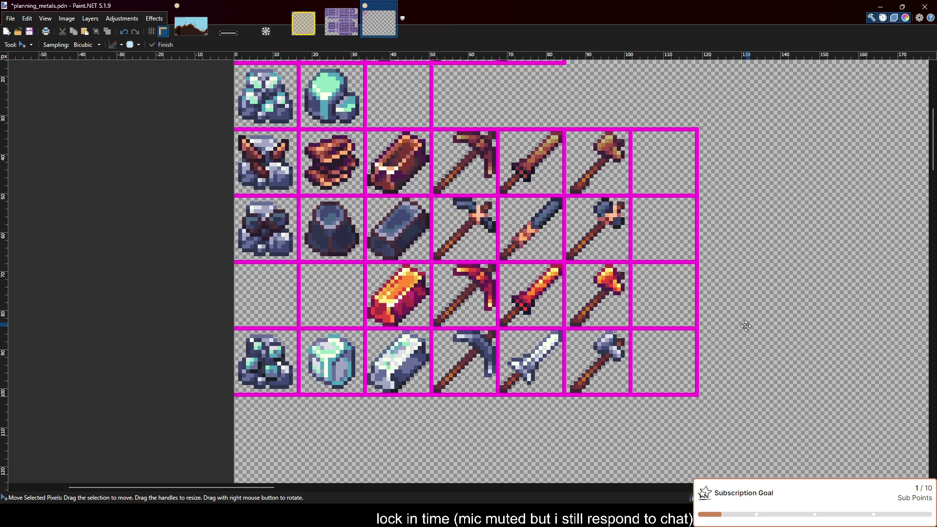
{"action": "scroll", "coordinate": [746, 326], "scroll_direction": "down", "scroll_amount": 1}
{"action": "scroll", "coordinate": [746, 326], "scroll_direction": "up", "scroll_amount": 1}
{"action": "scroll", "coordinate": [410, 315], "scroll_direction": "up", "scroll_amount": 5}
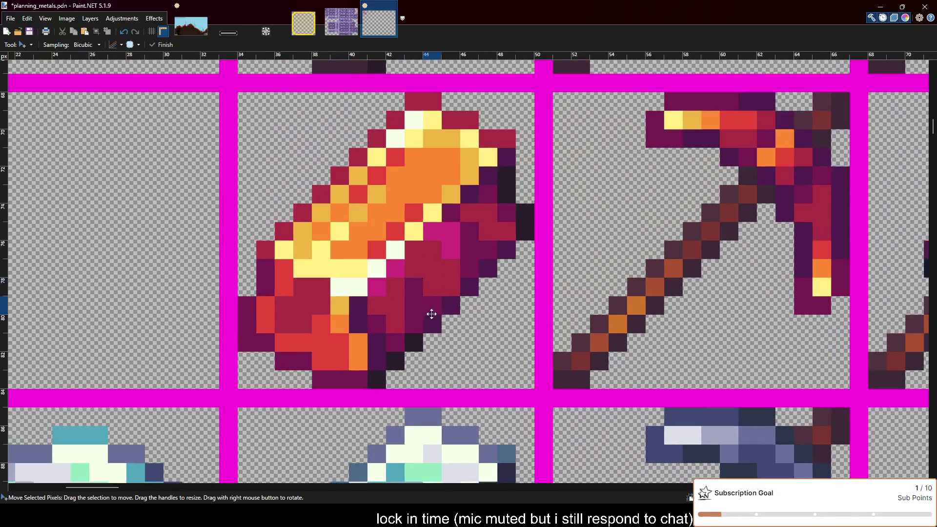
{"action": "scroll", "coordinate": [431, 314], "scroll_direction": "down", "scroll_amount": 3}
{"action": "scroll", "coordinate": [537, 310], "scroll_direction": "down", "scroll_amount": 1}
{"action": "scroll", "coordinate": [633, 305], "scroll_direction": "down", "scroll_amount": 1}
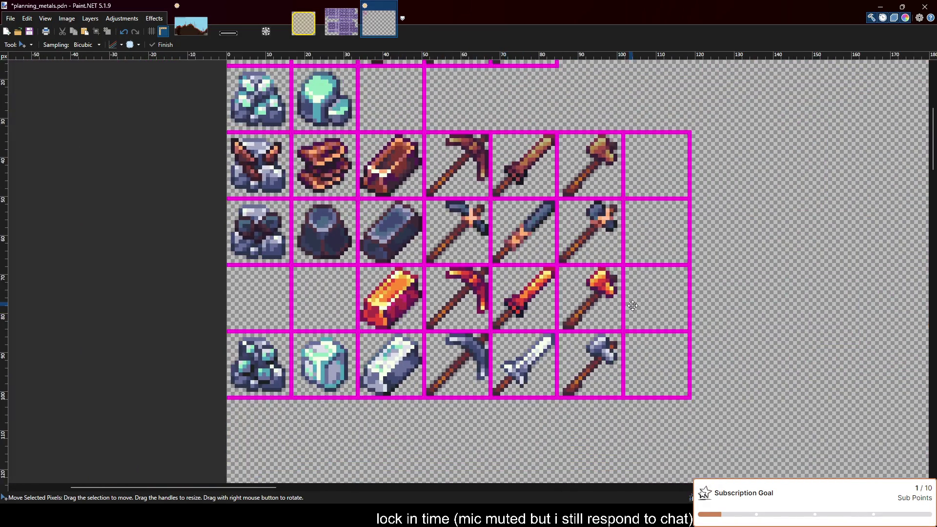
{"action": "scroll", "coordinate": [629, 307], "scroll_direction": "down", "scroll_amount": 1}
{"action": "scroll", "coordinate": [605, 332], "scroll_direction": "down", "scroll_amount": 2}
{"action": "scroll", "coordinate": [609, 326], "scroll_direction": "up", "scroll_amount": 1}
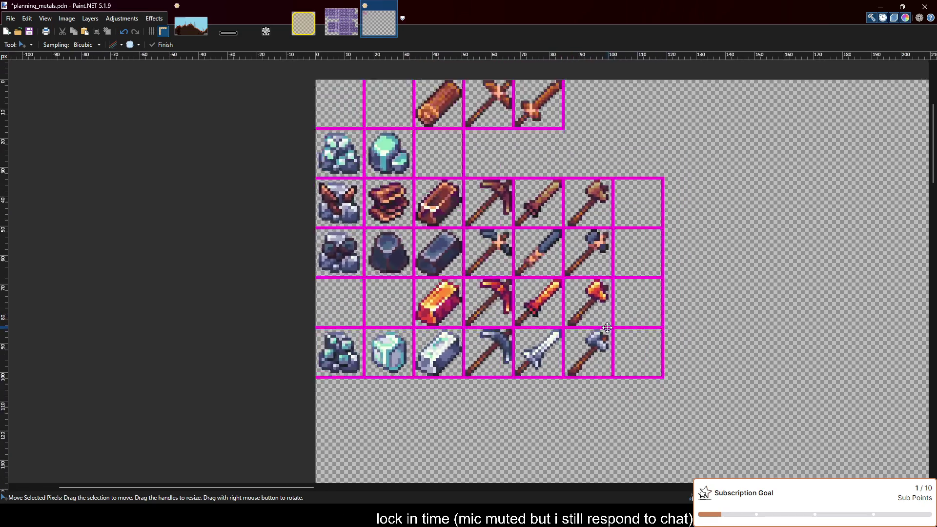
{"action": "scroll", "coordinate": [607, 328], "scroll_direction": "up", "scroll_amount": 3}
{"action": "scroll", "coordinate": [586, 325], "scroll_direction": "down", "scroll_amount": 3}
{"action": "scroll", "coordinate": [562, 323], "scroll_direction": "up", "scroll_amount": 2}
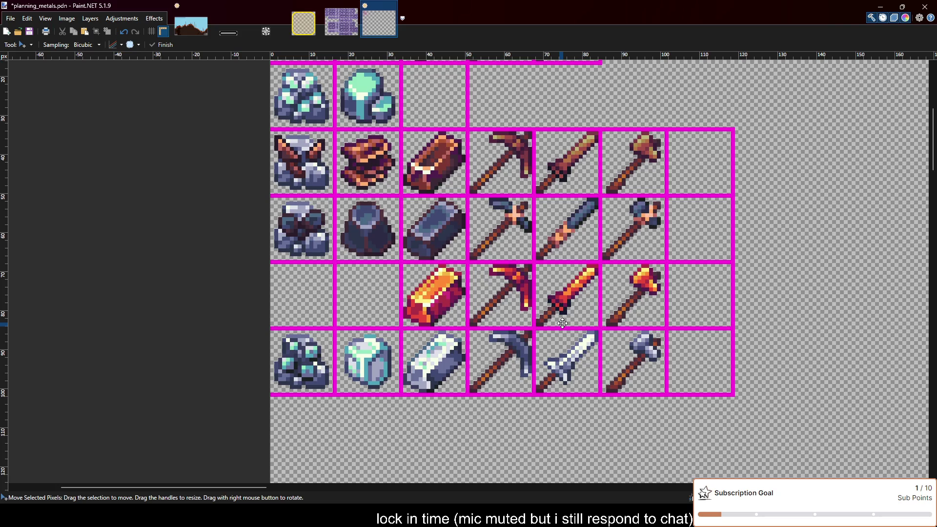
{"action": "scroll", "coordinate": [563, 323], "scroll_direction": "up", "scroll_amount": 3}
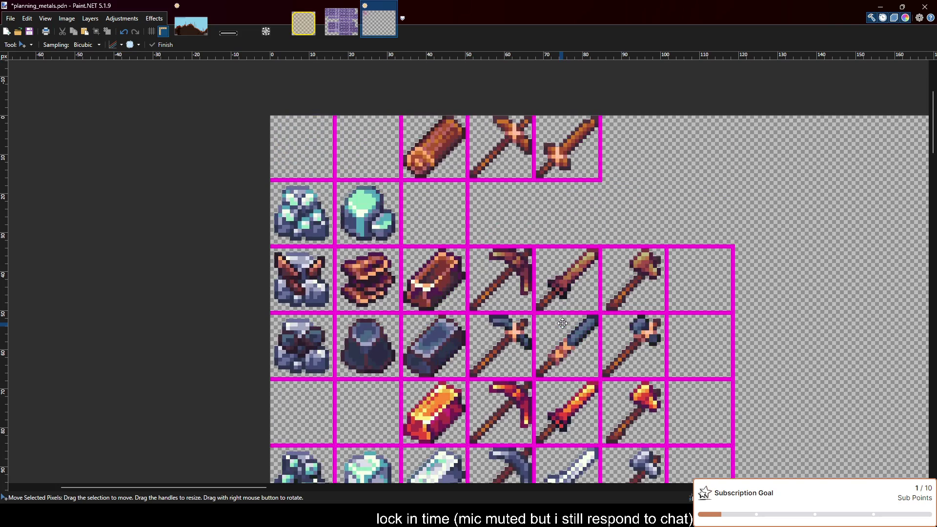
{"action": "scroll", "coordinate": [562, 323], "scroll_direction": "down", "scroll_amount": 3}
{"action": "scroll", "coordinate": [572, 351], "scroll_direction": "up", "scroll_amount": 1}
{"action": "scroll", "coordinate": [572, 351], "scroll_direction": "up", "scroll_amount": 1}
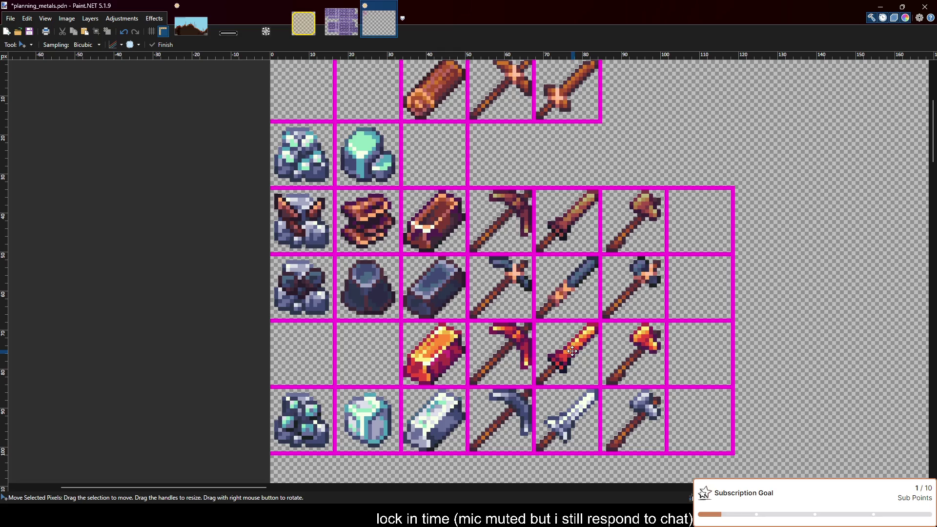
{"action": "scroll", "coordinate": [572, 351], "scroll_direction": "down", "scroll_amount": 1}
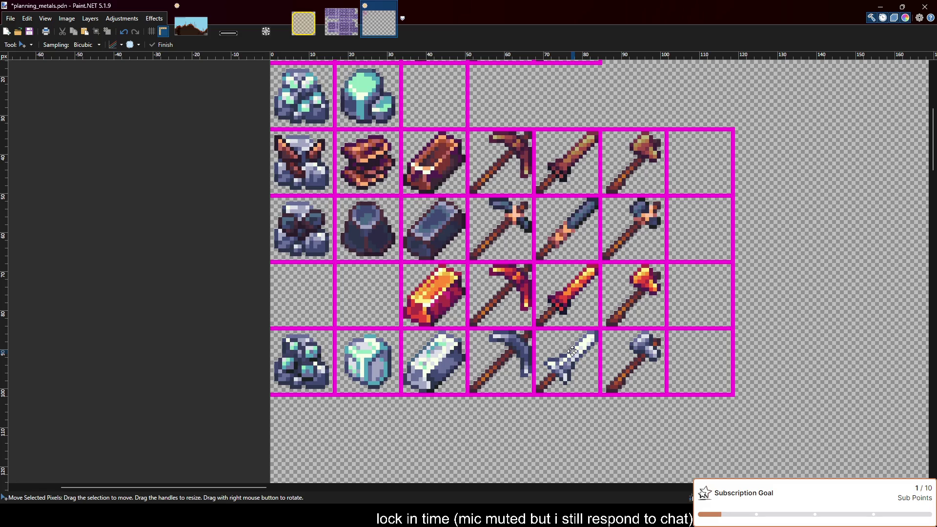
{"action": "key", "text": "s"}
{"action": "scroll", "coordinate": [399, 299], "scroll_direction": "up", "scroll_amount": 3}
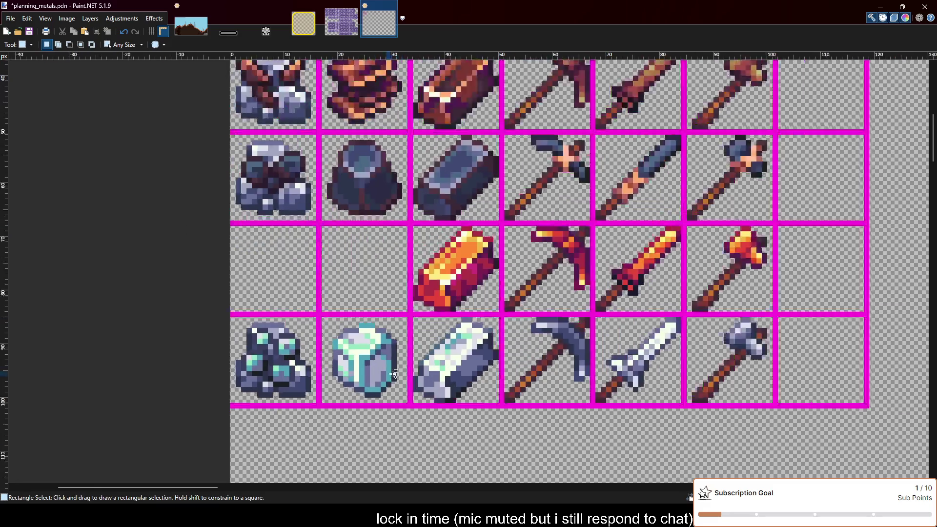
Select the silver ingot cell and move the ingot into the empty upper cell.
{"action": "left_click_drag", "start_coordinate": [410, 288], "coordinate": [556, 434]}
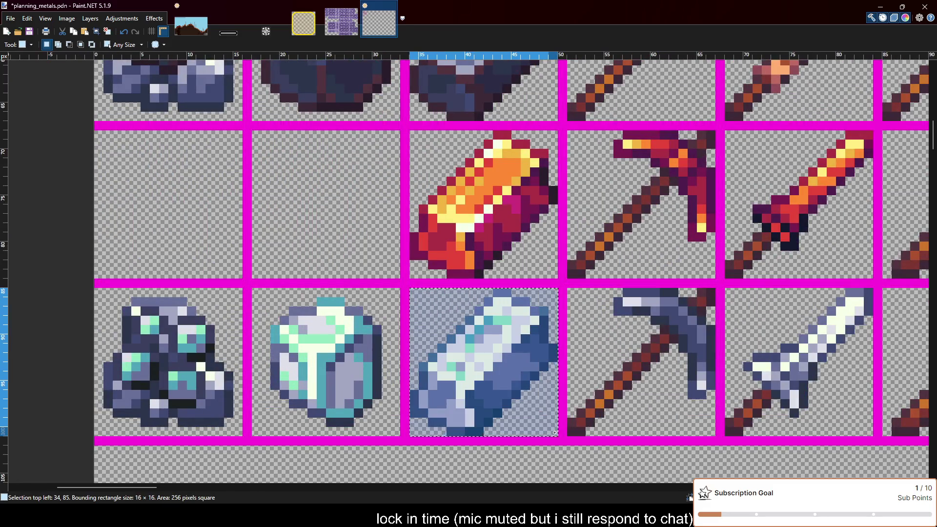
{"action": "key", "text": "m"}
{"action": "scroll", "coordinate": [551, 402], "scroll_direction": "down", "scroll_amount": 3}
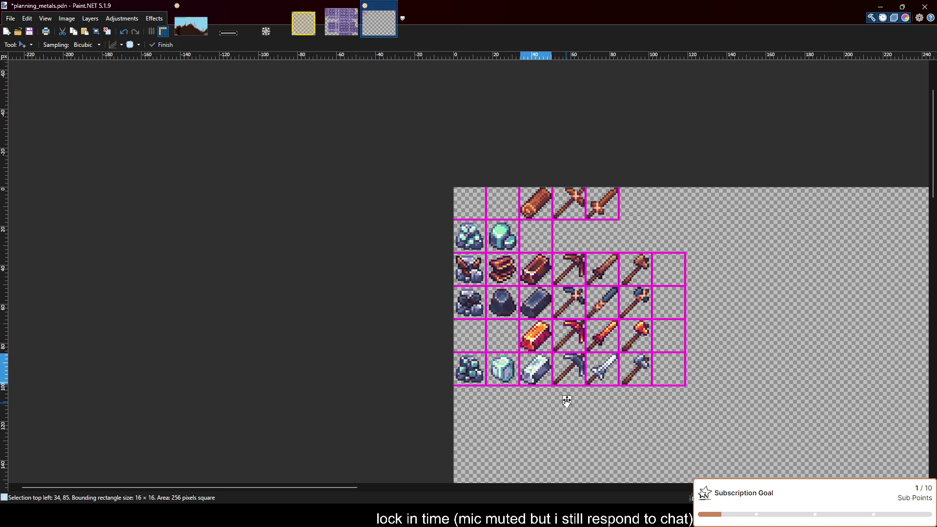
{"action": "left_click_drag", "start_coordinate": [568, 405], "coordinate": [568, 271]}
{"action": "scroll", "coordinate": [568, 270], "scroll_direction": "up", "scroll_amount": 4}
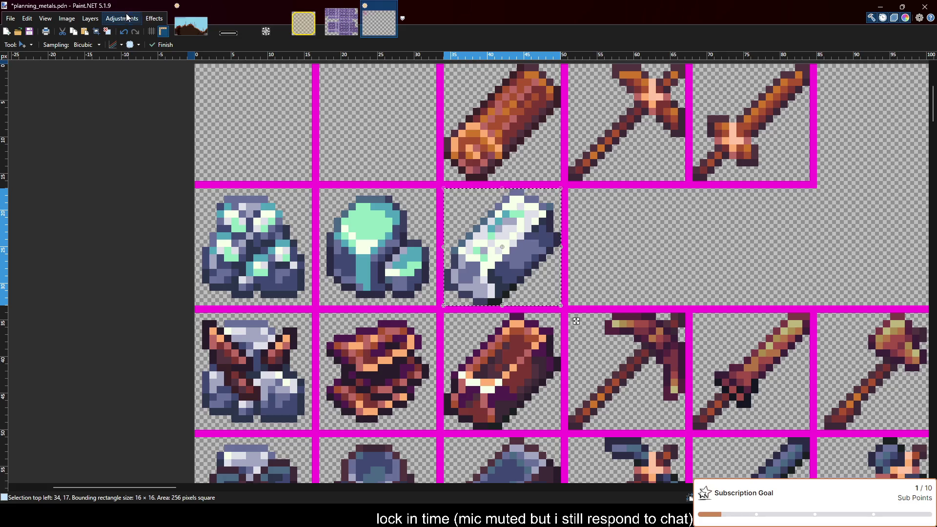
Compare Hue/Saturation variants on the ingot with undo/redo, ending on bright bluish-white steel.
{"action": "key", "text": "ctrl+shift+g"}
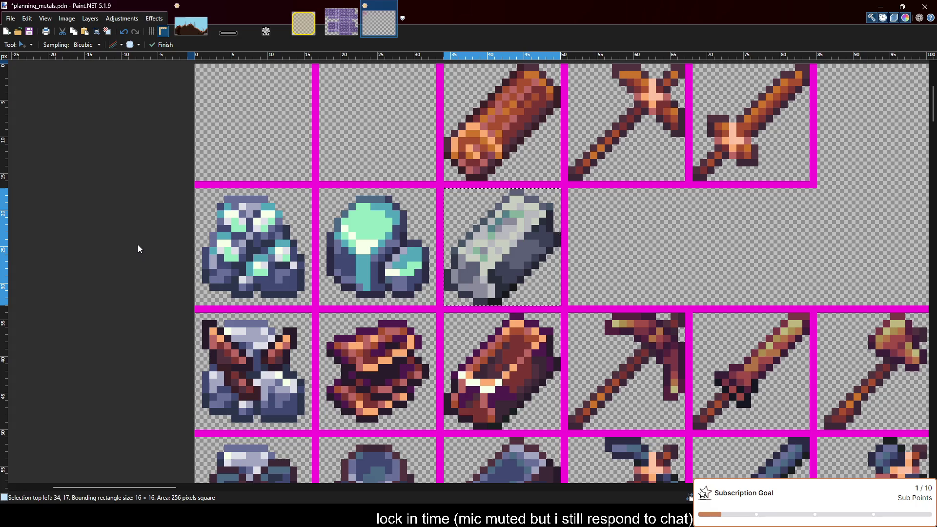
{"action": "key", "text": "ctrl+z"}
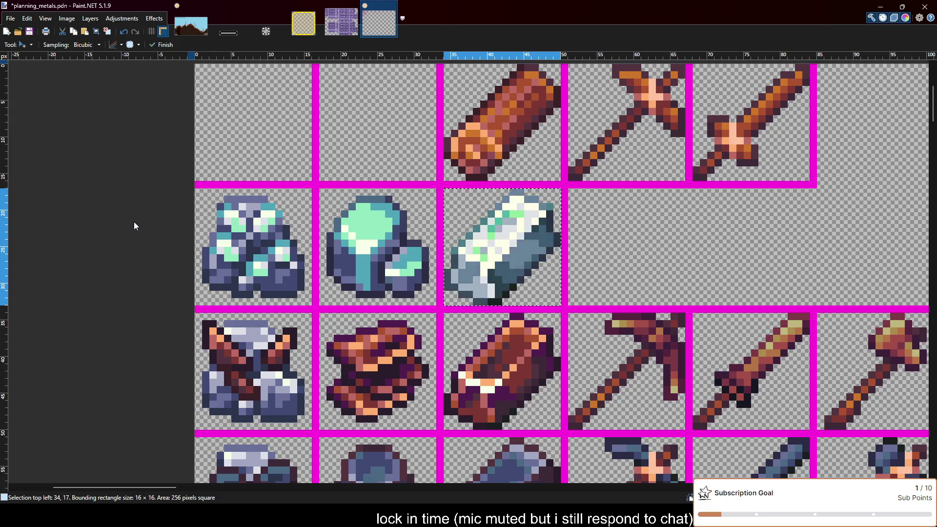
{"action": "key", "text": "ctrl+z"}
{"action": "key", "text": "ctrl+z"}
{"action": "key", "text": "ctrl+z"}
{"action": "key", "text": "ctrl+z"}
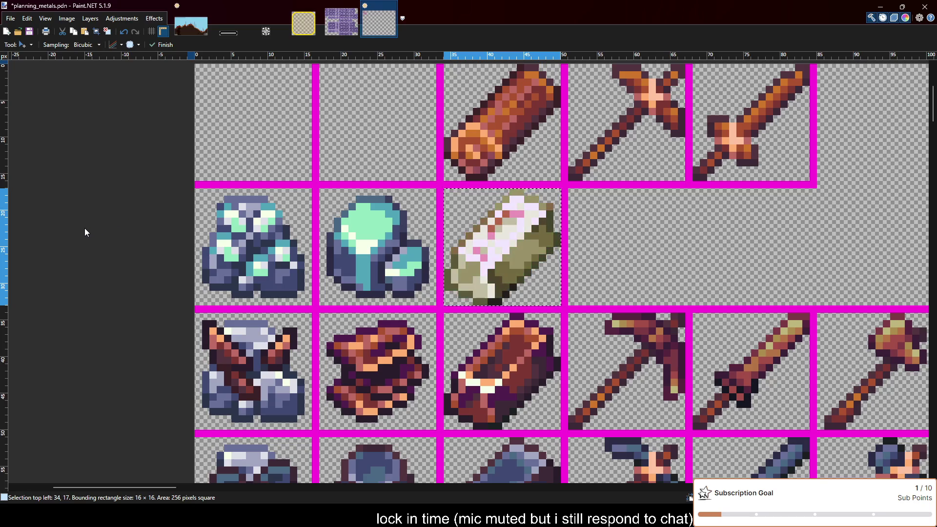
{"action": "key", "text": "ctrl+y"}
{"action": "key", "text": "ctrl+y"}
{"action": "key", "text": "ctrl+y"}
{"action": "key", "text": "ctrl+y"}
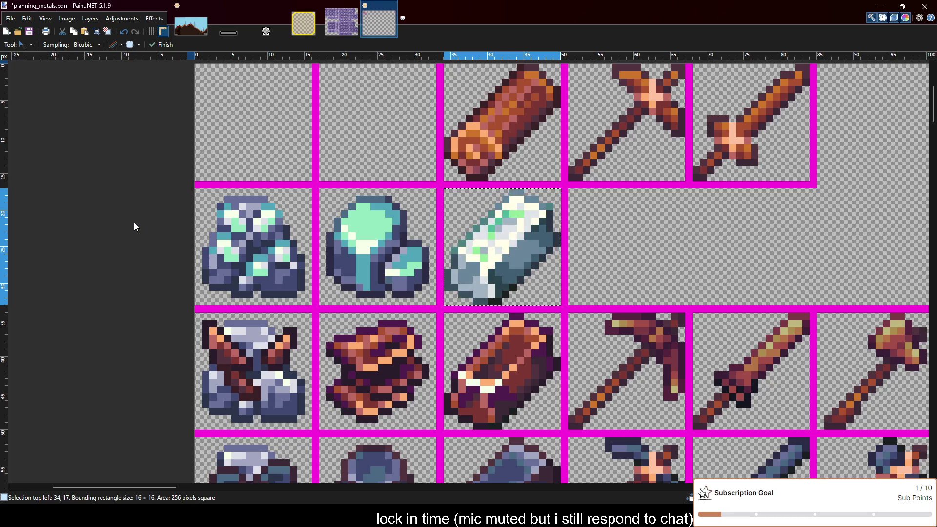
{"action": "key", "text": "ctrl+z"}
{"action": "key", "text": "ctrl+z"}
{"action": "key", "text": "ctrl+z"}
{"action": "key", "text": "ctrl+z"}
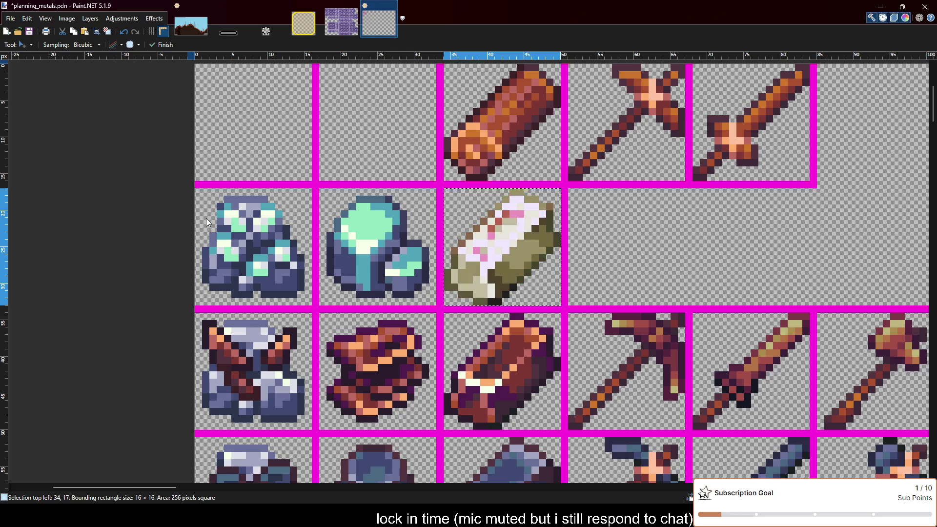
{"action": "key", "text": "ctrl+y"}
{"action": "key", "text": "ctrl+y"}
{"action": "key", "text": "ctrl+y"}
{"action": "key", "text": "ctrl+y"}
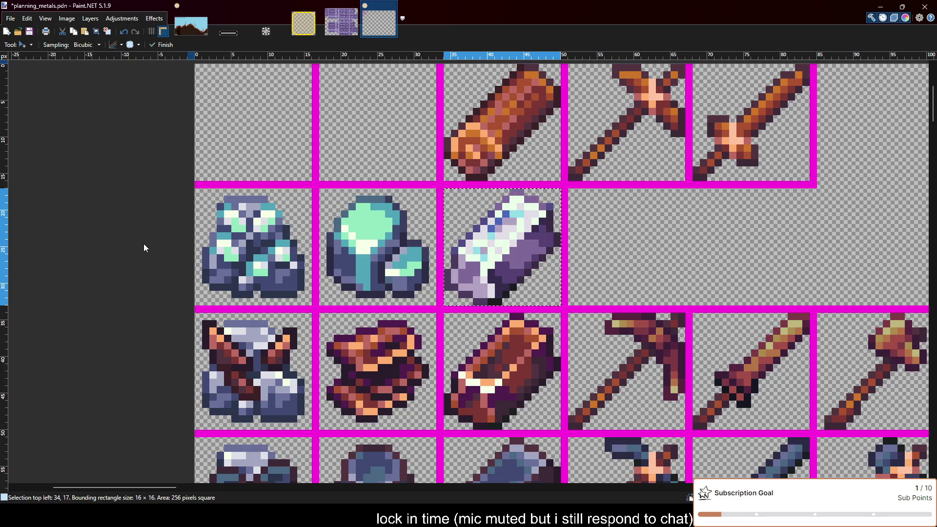
{"action": "key", "text": "ctrl+y"}
{"action": "key", "text": "ctrl+z"}
{"action": "key", "text": "ctrl+y"}
{"action": "key", "text": "ctrl+z"}
{"action": "key", "text": "ctrl+z"}
{"action": "key", "text": "ctrl+z"}
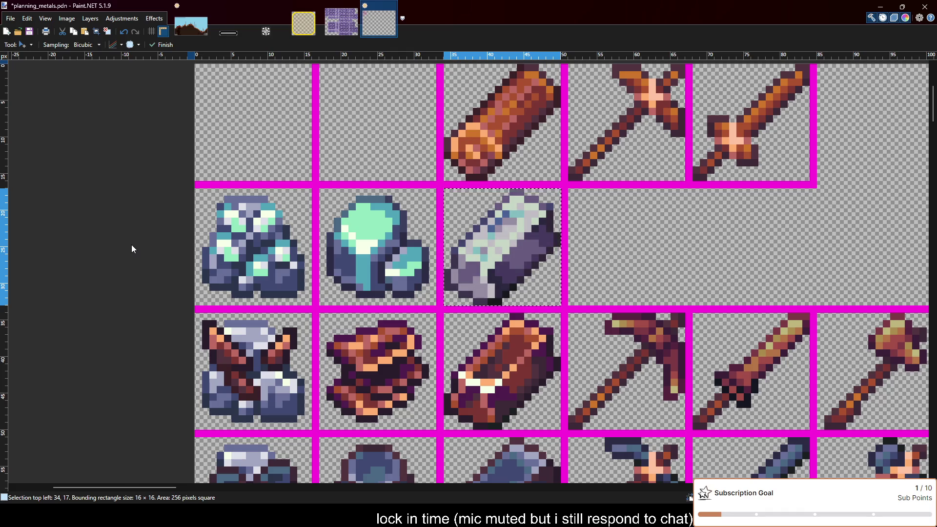
{"action": "key", "text": "ctrl+z"}
{"action": "key", "text": "ctrl+z"}
{"action": "key", "text": "ctrl+z"}
{"action": "key", "text": "ctrl+y"}
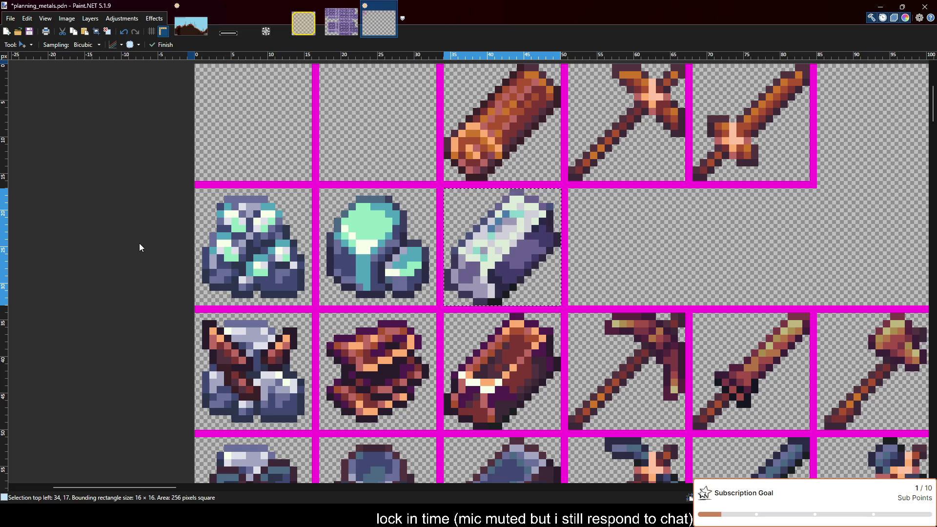
{"action": "key", "text": "ctrl+z"}
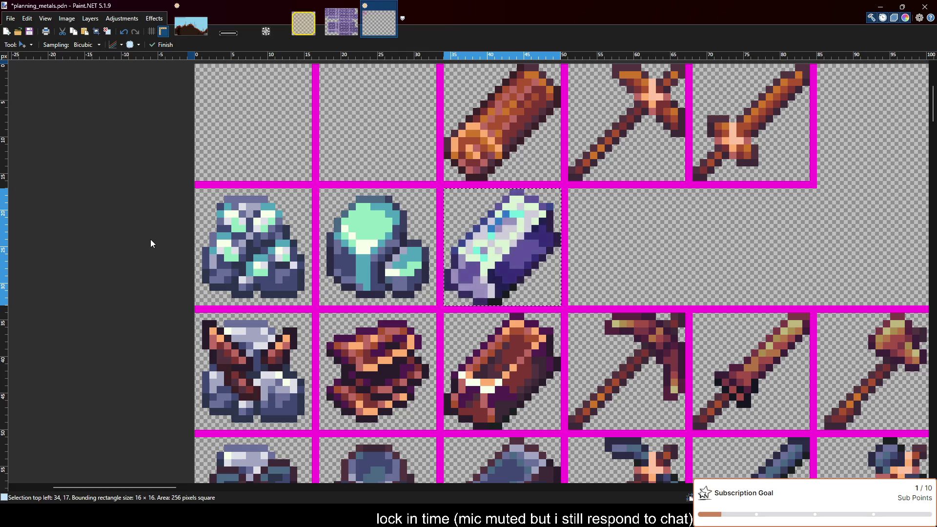
{"action": "key", "text": "ctrl+z"}
{"action": "key", "text": "ctrl+y"}
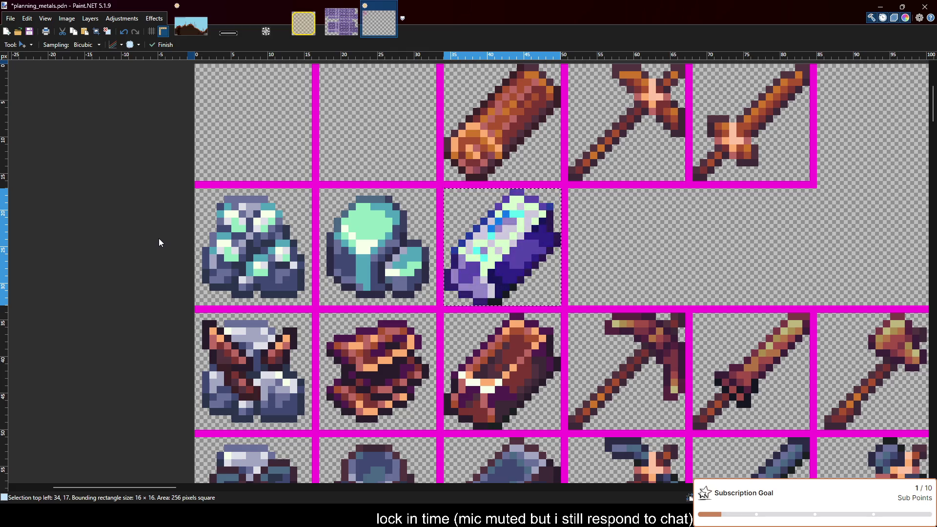
{"action": "key", "text": "ctrl+z"}
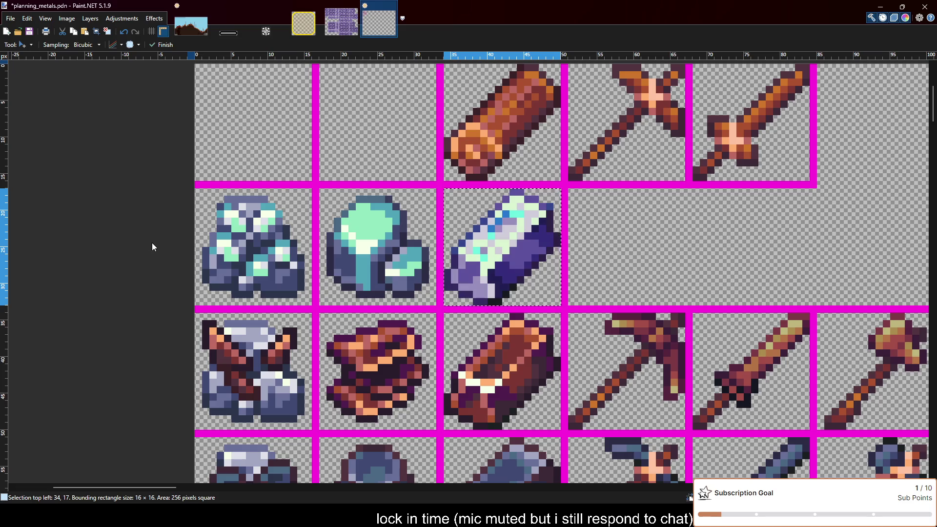
{"action": "key", "text": "ctrl+y"}
{"action": "key", "text": "ctrl+y"}
{"action": "key", "text": "ctrl+y"}
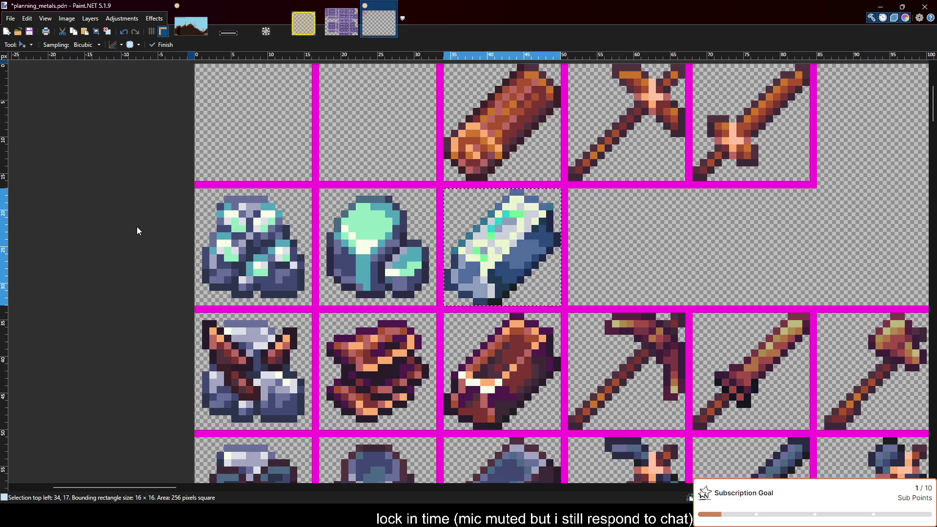
{"action": "key", "text": "ctrl+y"}
{"action": "key", "text": "ctrl+y"}
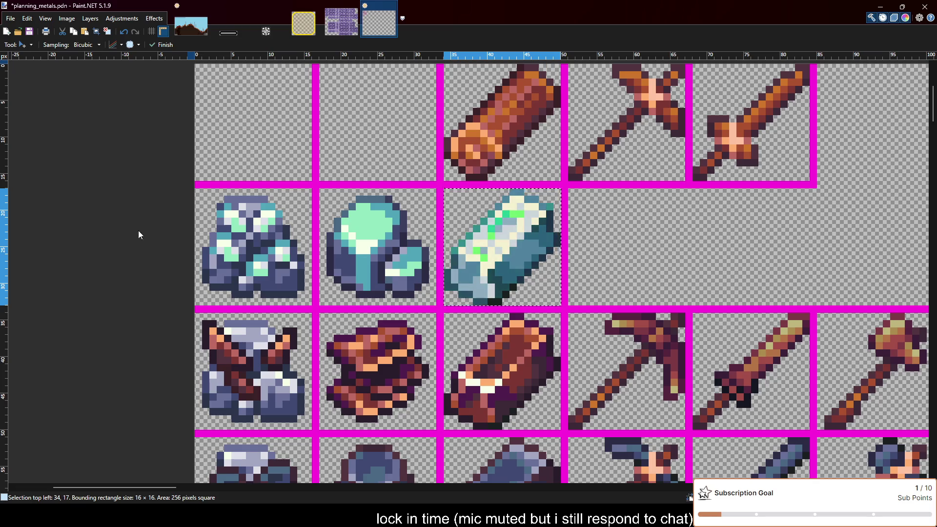
{"action": "key", "text": "ctrl+y"}
{"action": "key", "text": "ctrl+y"}
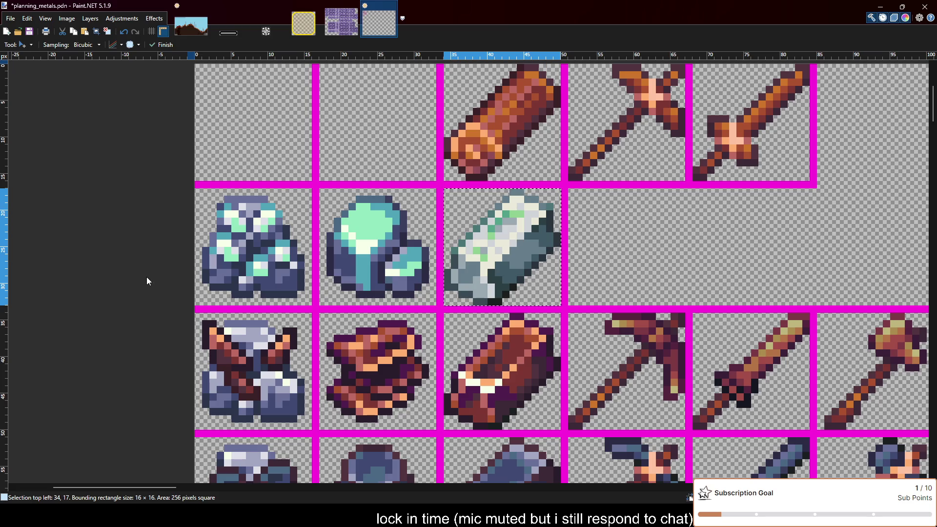
{"action": "key", "text": "ctrl+y"}
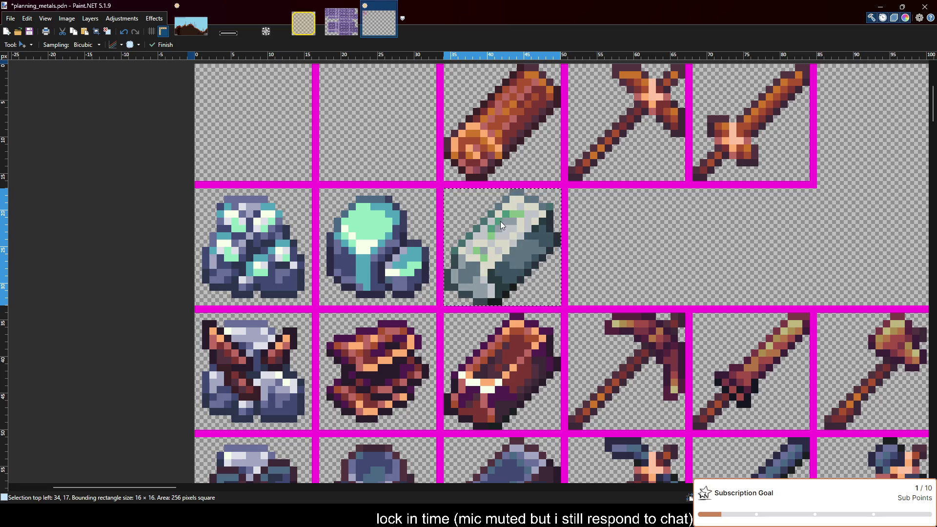
{"action": "key", "text": "ctrl+y"}
{"action": "scroll", "coordinate": [634, 266], "scroll_direction": "down", "scroll_amount": 2, "text": "ctrl"}
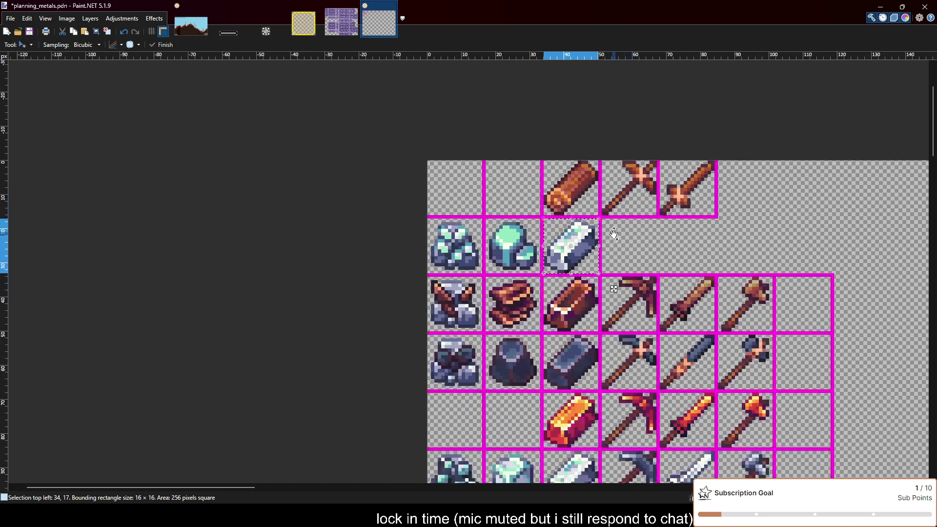
Move the bluish-white ingot down into the diamond row's ingot cell and deselect it.
{"action": "scroll", "coordinate": [464, 239], "scroll_direction": "down", "scroll_amount": 2}
{"action": "scroll", "coordinate": [465, 240], "scroll_direction": "right", "scroll_amount": 2}
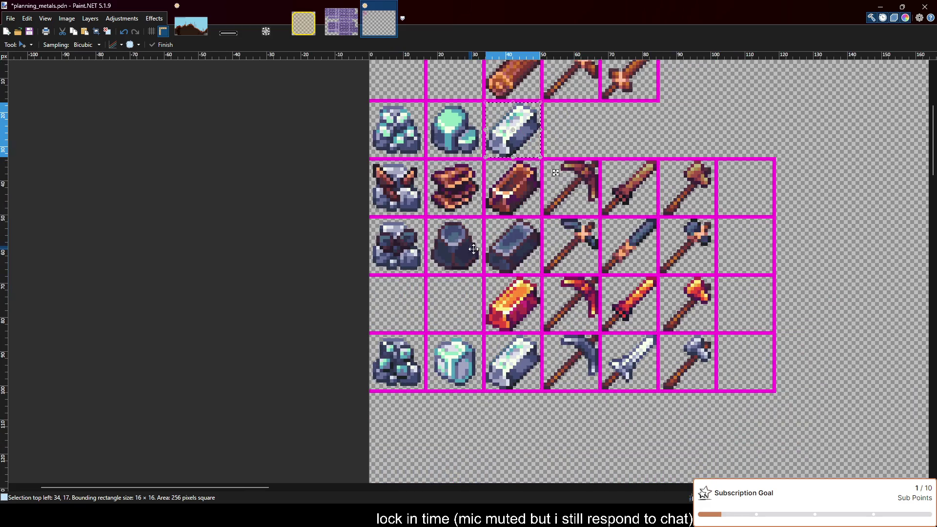
{"action": "key", "text": "ctrl+y"}
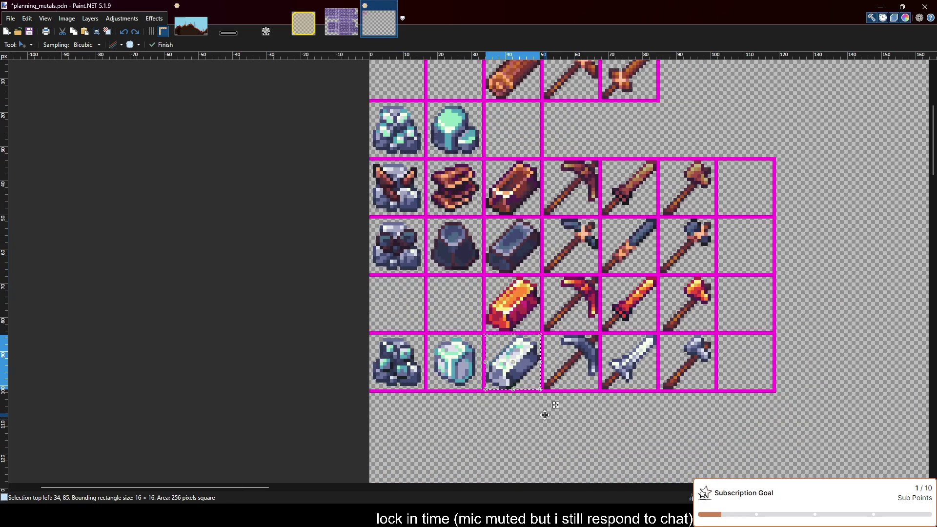
{"action": "key", "text": "ctrl+d"}
{"action": "scroll", "coordinate": [547, 415], "scroll_direction": "up", "scroll_amount": 1, "text": "ctrl"}
{"action": "scroll", "coordinate": [488, 417], "scroll_direction": "down", "scroll_amount": 1, "text": "ctrl"}
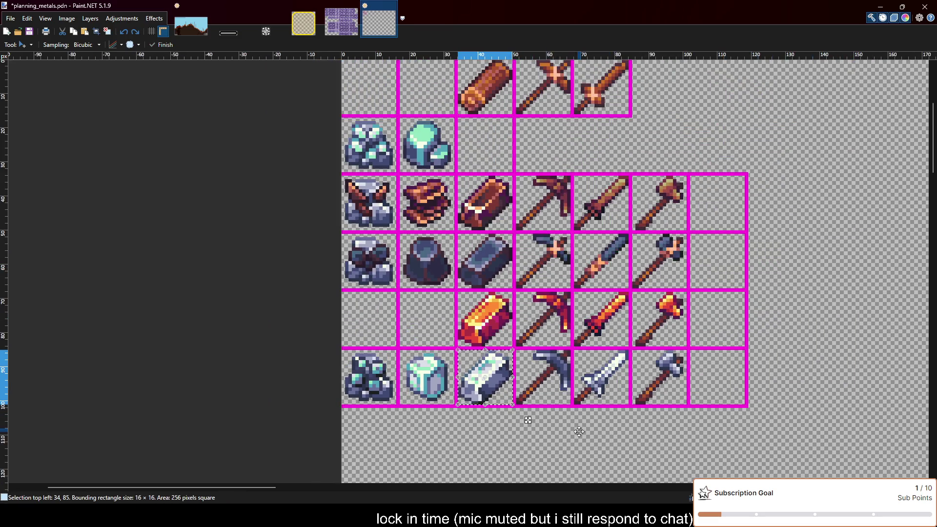
{"action": "scroll", "coordinate": [595, 439], "scroll_direction": "up", "scroll_amount": 1}
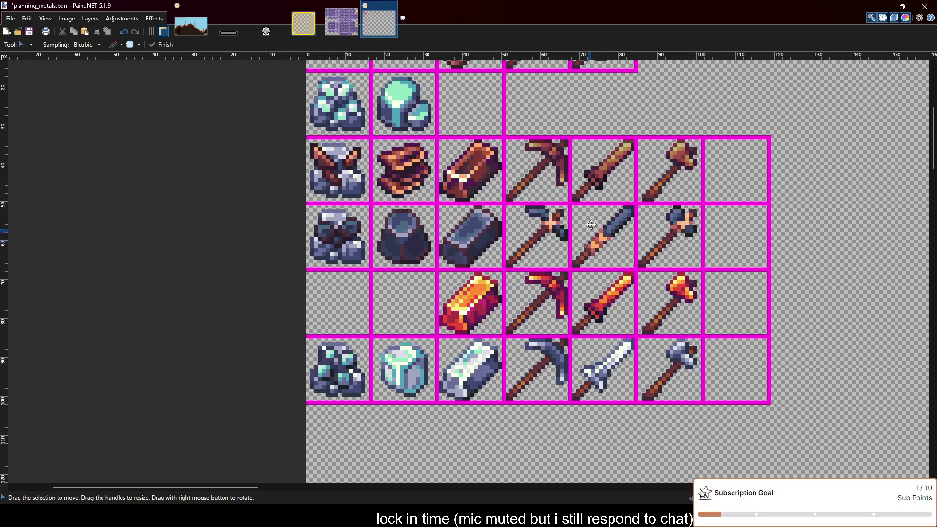
Save planning_metals.pdn and paste the copied sprite into the sheet.
{"action": "key", "text": "ctrl+s"}
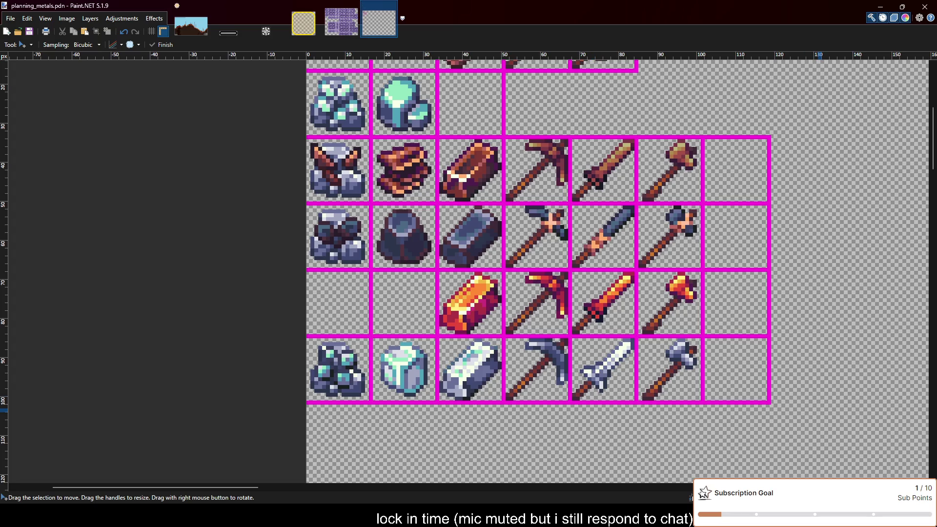
{"action": "scroll", "coordinate": [671, 341], "scroll_direction": "down", "scroll_amount": 3}
{"action": "scroll", "coordinate": [734, 320], "scroll_direction": "up", "scroll_amount": 1}
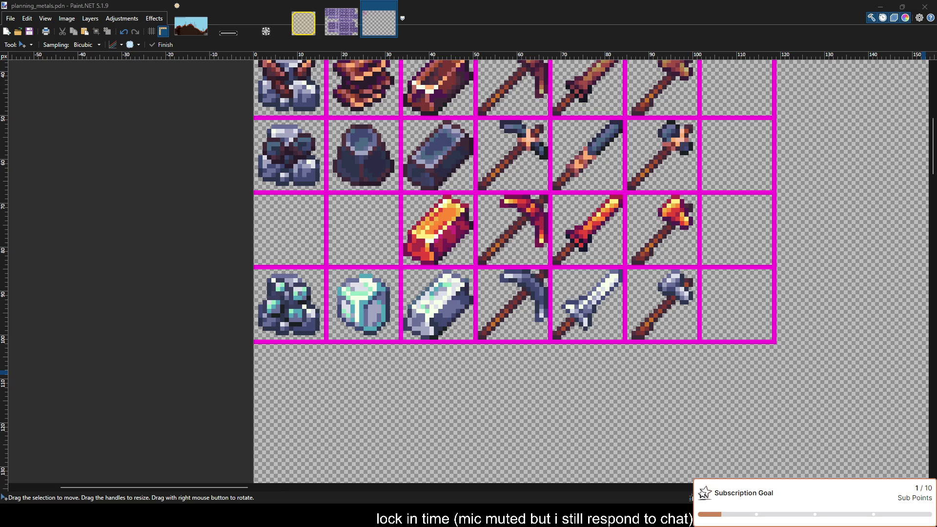
{"action": "key", "text": "ctrl+v"}
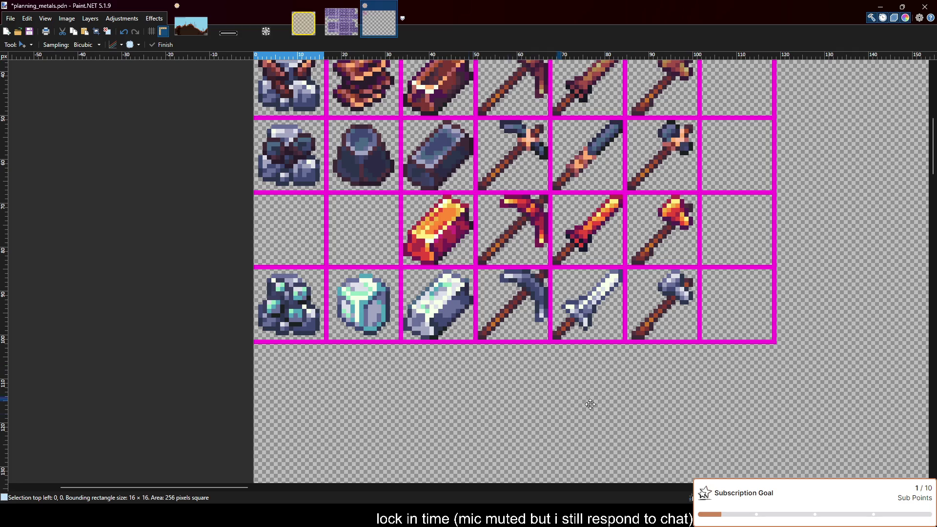
Paste the green ore and set it just below the grid under the diamond crystal column, then deselect.
{"action": "key", "text": "ctrl+v"}
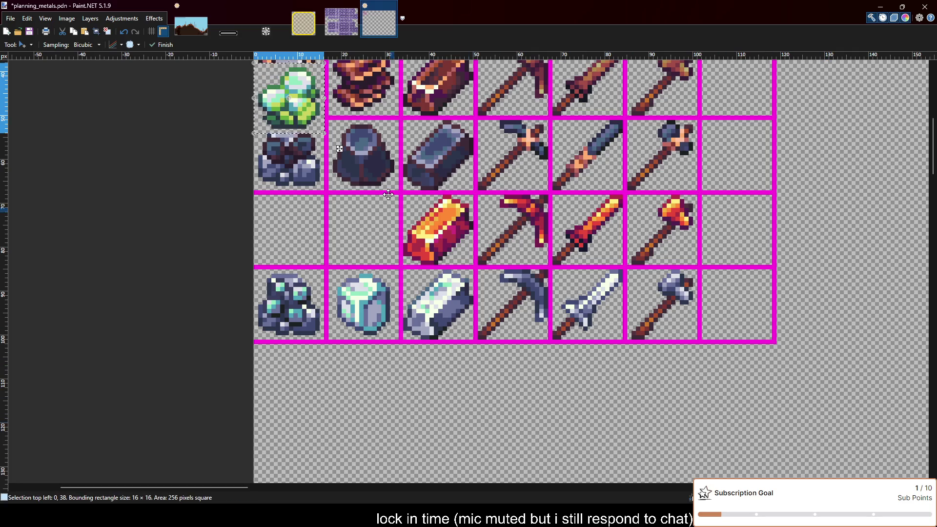
{"action": "left_click_drag", "start_coordinate": [339, 149], "coordinate": [414, 425]}
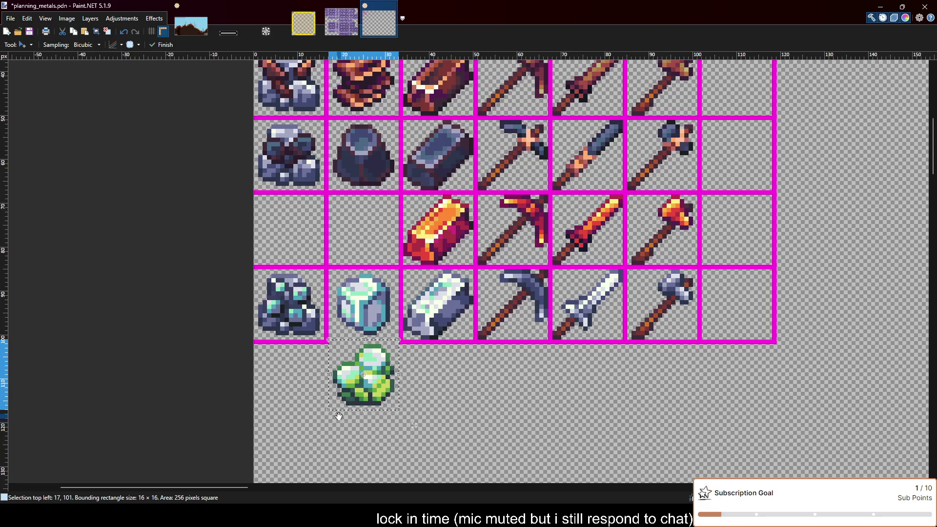
{"action": "scroll", "coordinate": [339, 417], "scroll_direction": "up", "scroll_amount": 1}
{"action": "left_click_drag", "start_coordinate": [344, 353], "coordinate": [344, 359]}
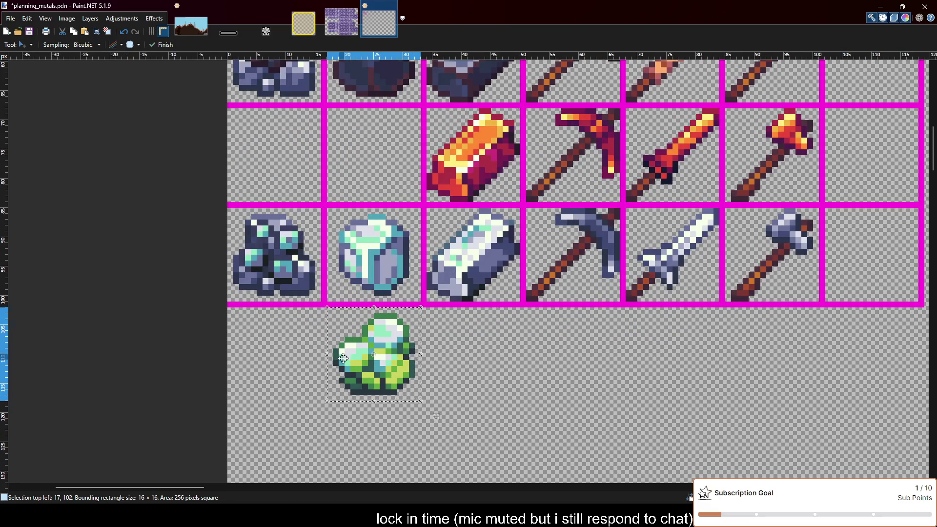
{"action": "key", "text": "ctrl+d"}
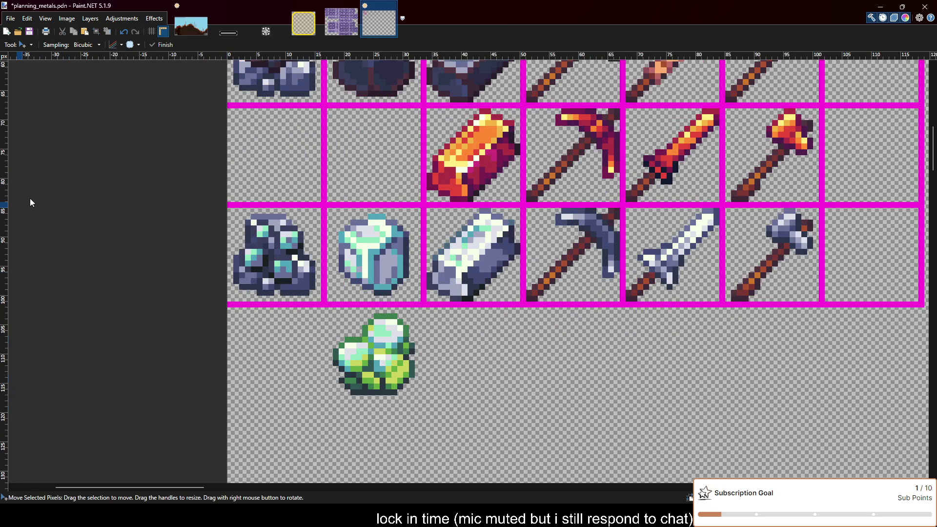
Extend the magenta grid lines below the bottom row and outline the green ore's cell.
{"action": "key", "text": "o"}
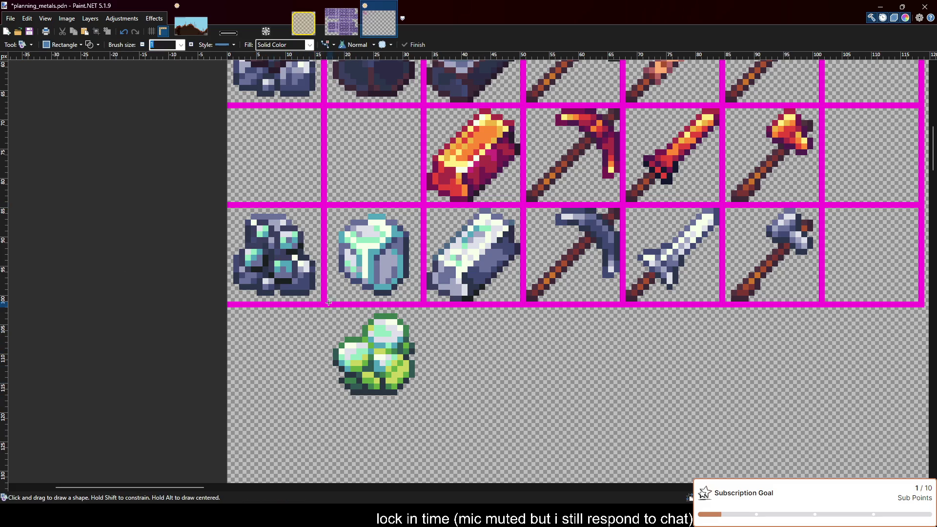
{"action": "left_click_drag", "start_coordinate": [328, 302], "coordinate": [326, 405]}
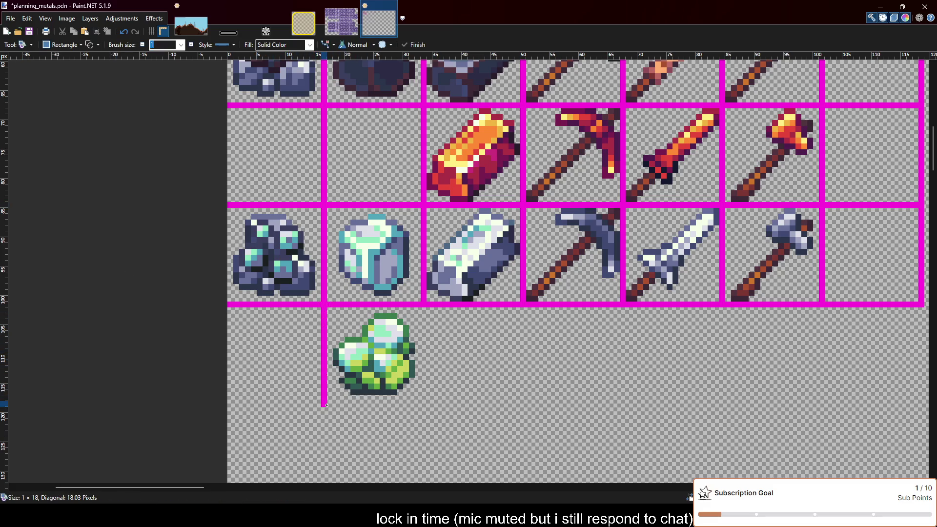
{"action": "left_click_drag", "start_coordinate": [326, 405], "coordinate": [227, 405]}
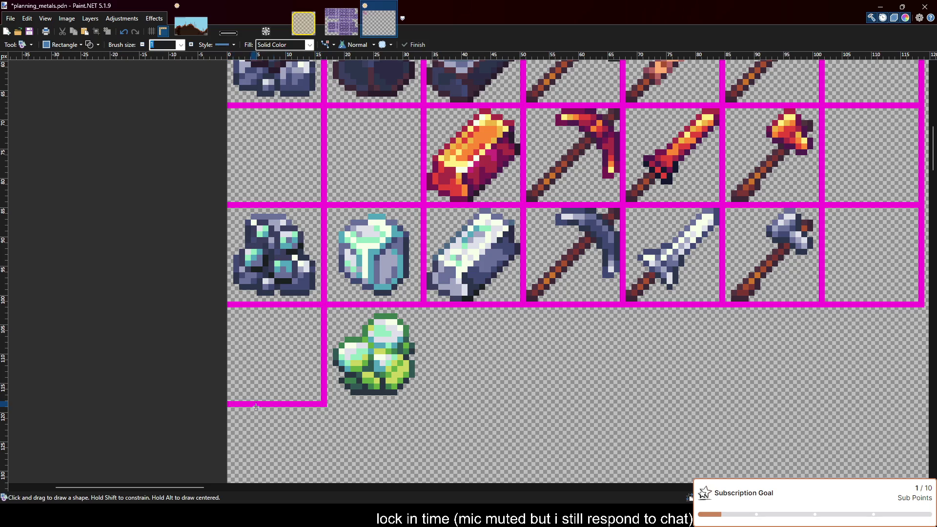
{"action": "left_click_drag", "start_coordinate": [326, 405], "coordinate": [422, 305]}
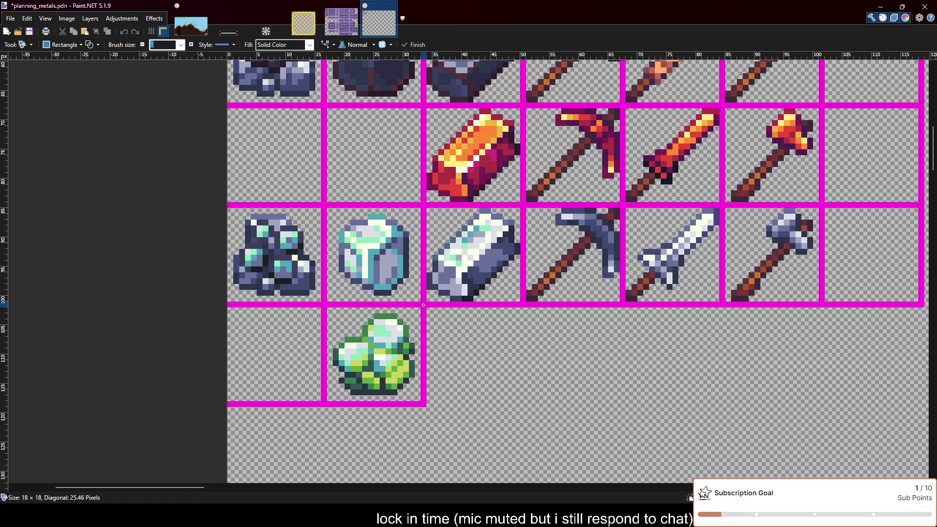
Outline the rest of the new bottom row to the grid edge and divide it into matching cells.
{"action": "scroll", "coordinate": [424, 305], "scroll_direction": "down", "scroll_amount": 3}
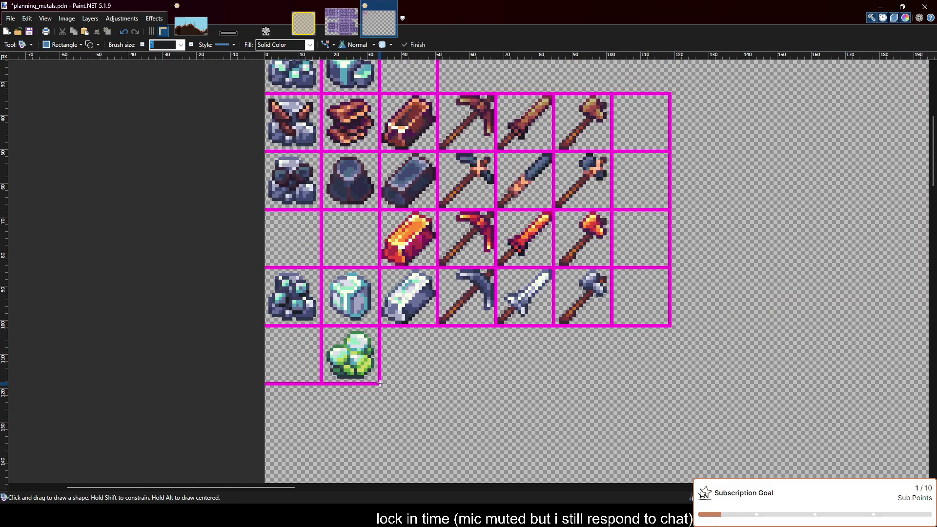
{"action": "left_click_drag", "start_coordinate": [380, 383], "coordinate": [670, 326]}
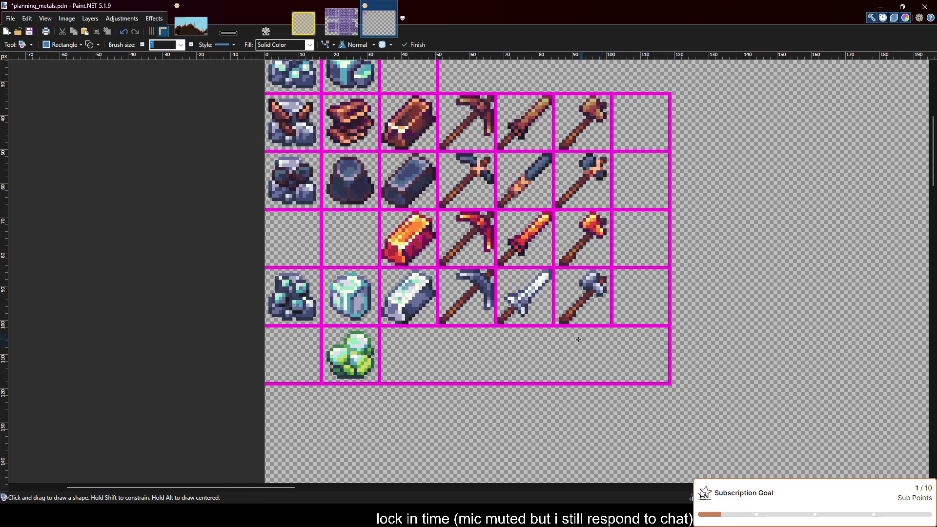
{"action": "scroll", "coordinate": [578, 339], "scroll_direction": "up", "scroll_amount": 2}
{"action": "left_click_drag", "start_coordinate": [405, 322], "coordinate": [628, 395]}
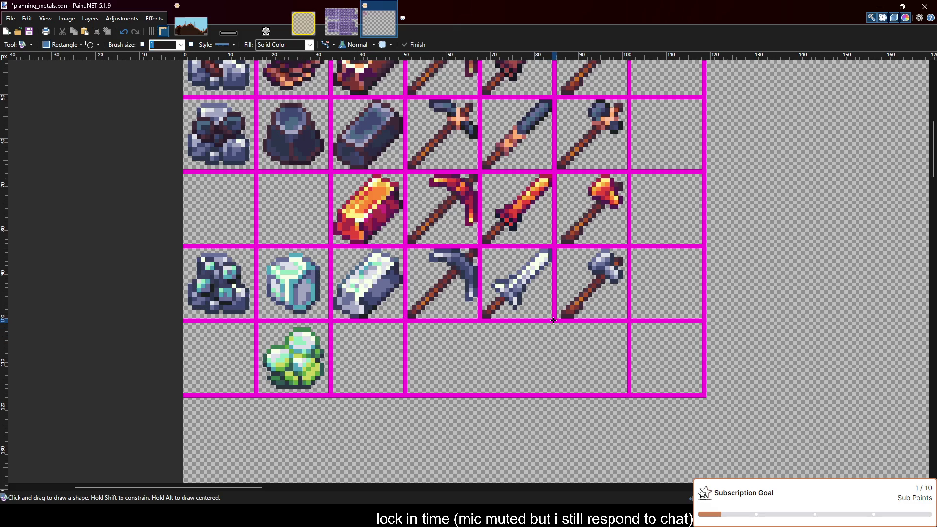
{"action": "left_click_drag", "start_coordinate": [554, 320], "coordinate": [480, 396]}
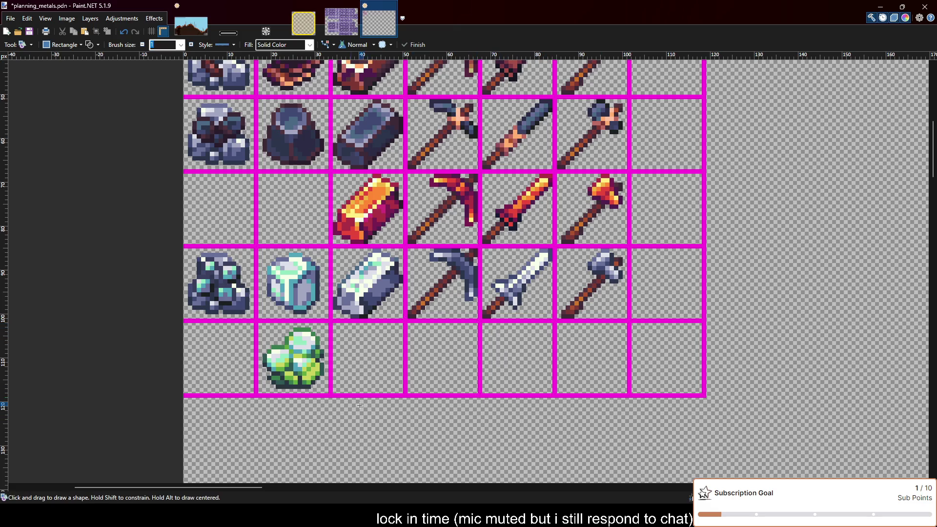
{"action": "scroll", "coordinate": [360, 405], "scroll_direction": "up", "scroll_amount": 1}
{"action": "scroll", "coordinate": [383, 411], "scroll_direction": "left", "scroll_amount": 2}
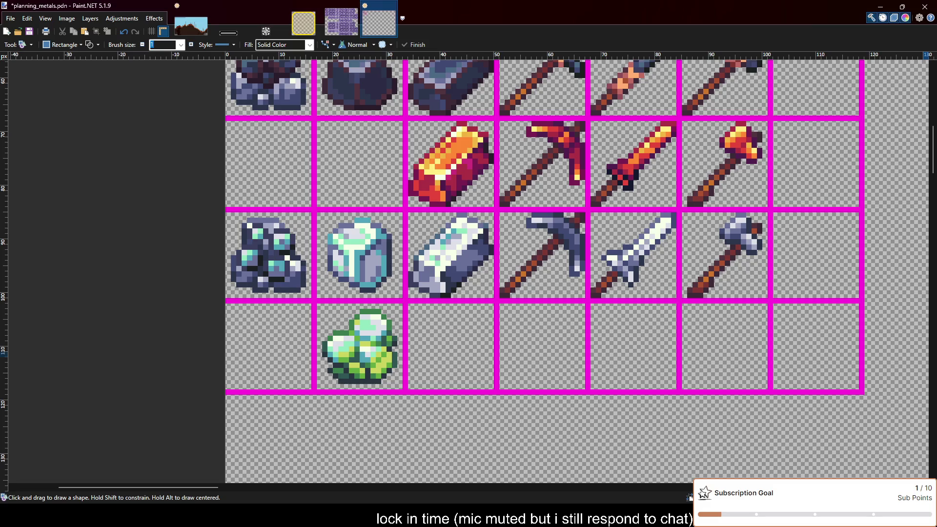
Paste the green-crystal ore into the bottom row's first cell and deselect.
{"action": "key", "text": "m"}
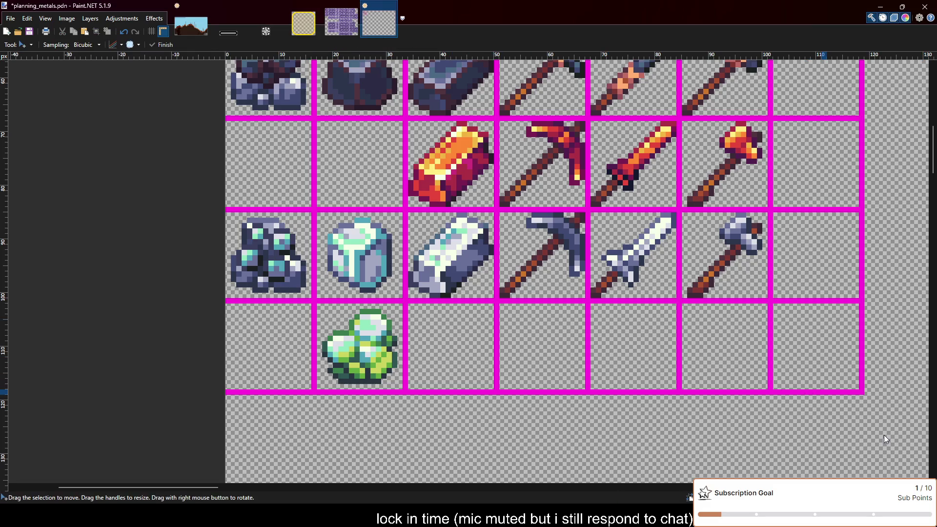
{"action": "key", "text": "ctrl+v"}
{"action": "left_click_drag", "start_coordinate": [286, 108], "coordinate": [286, 354]}
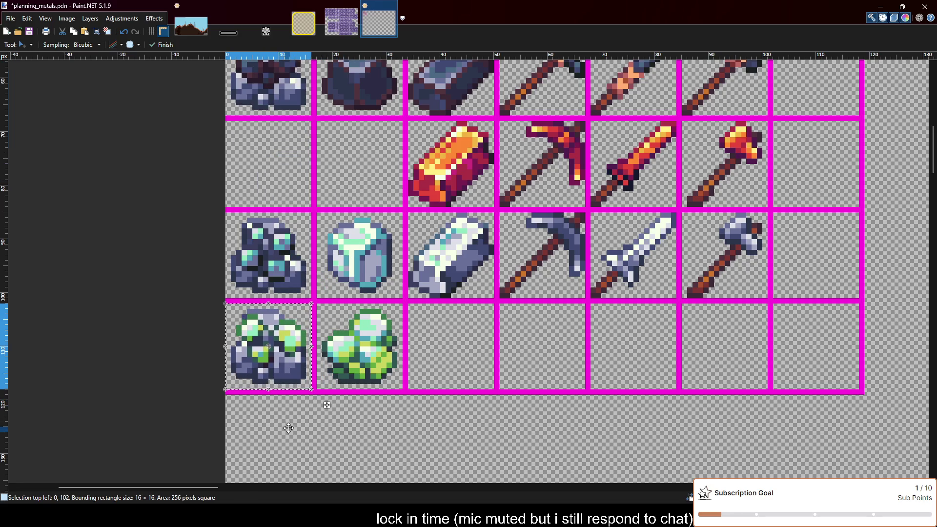
{"action": "key", "text": "ctrl+d"}
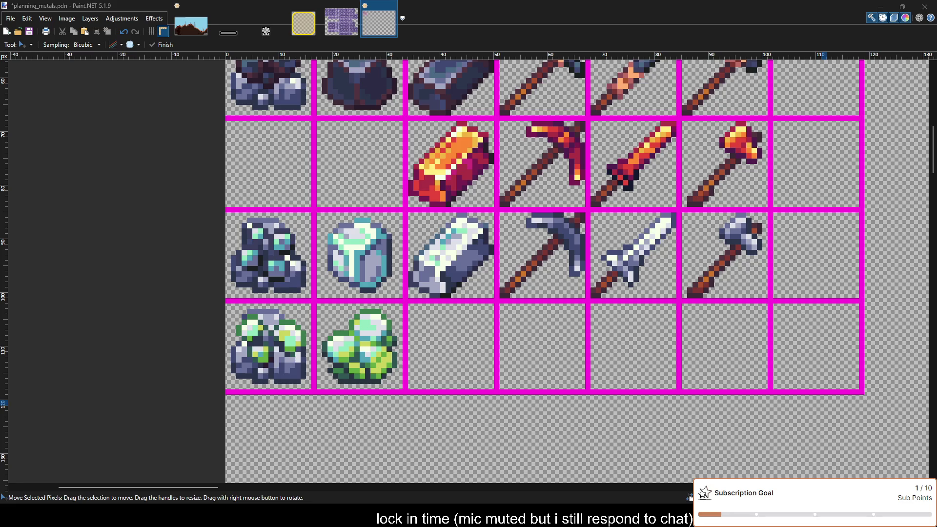
Paste the green ingot into the bottom row's third cell and deselect.
{"action": "left_click", "coordinate": [488, 297]}
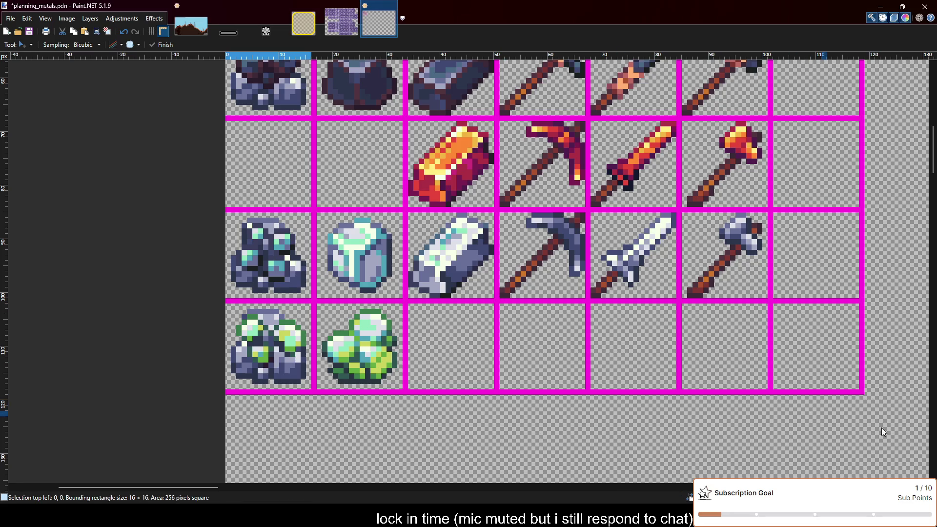
{"action": "key", "text": "ctrl+v"}
{"action": "mouse_move", "coordinate": [278, 124]}
{"action": "left_mouse_down"}
{"action": "mouse_move", "coordinate": [463, 375]}
{"action": "mouse_move", "coordinate": [462, 365]}
{"action": "left_mouse_up"}
{"action": "key", "text": "ctrl+d"}
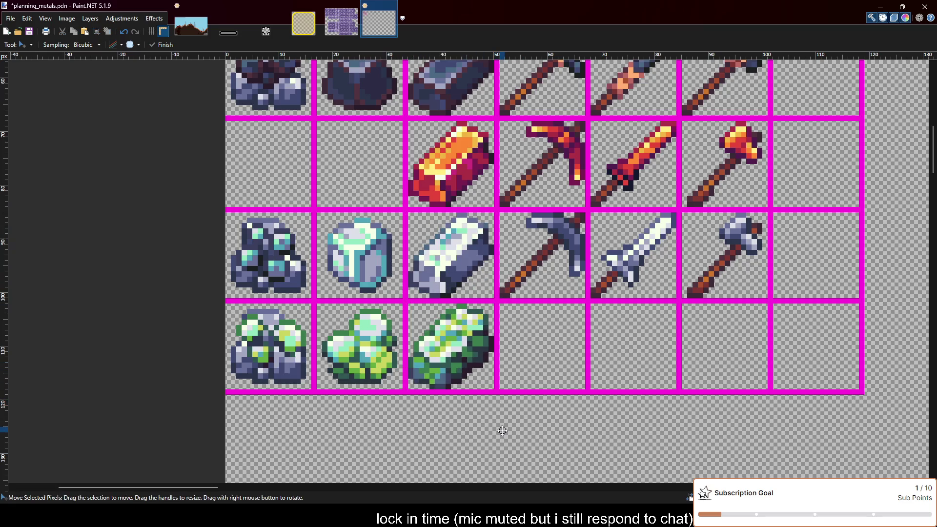
{"action": "scroll", "coordinate": [502, 430], "scroll_direction": "down", "scroll_amount": 1}
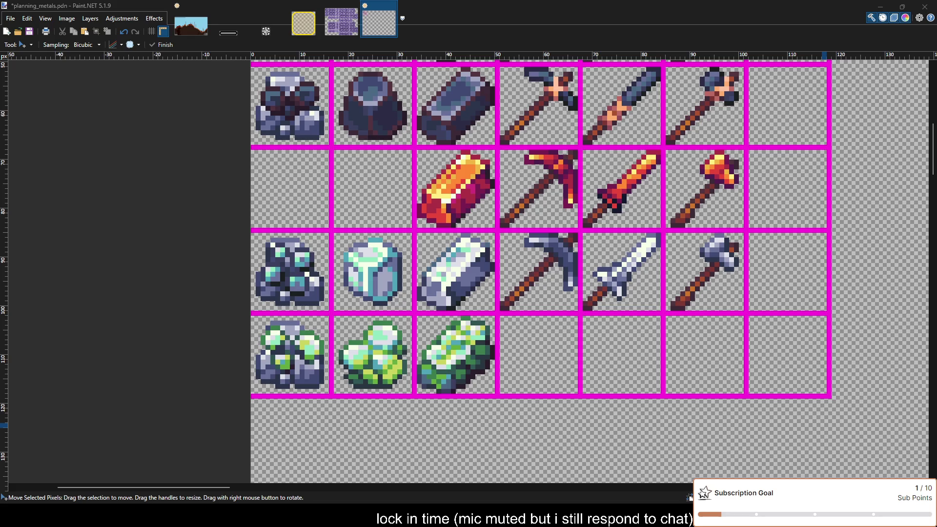
{"action": "left_click", "coordinate": [472, 278]}
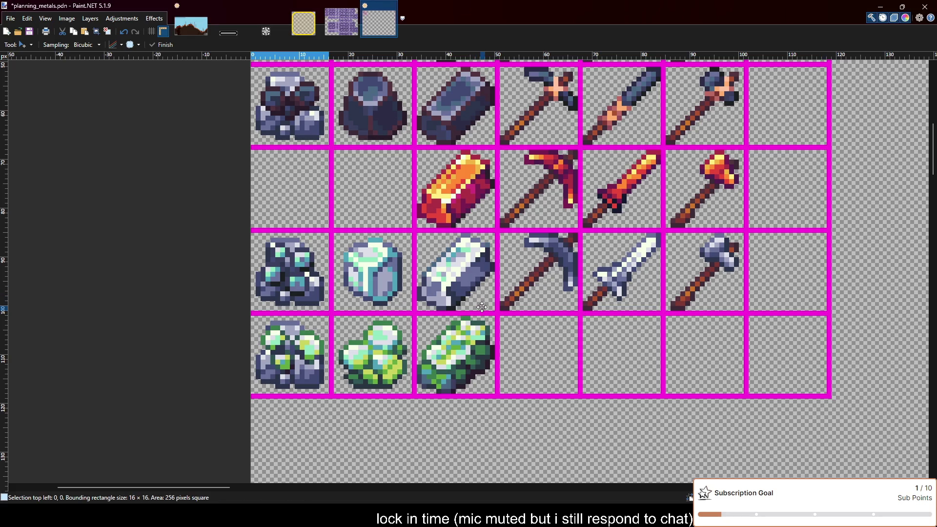
Try the teal sword in a bottom cell, undo it, then place the green spear in the fifth cell.
{"action": "key", "text": "ctrl+v"}
{"action": "left_click_drag", "start_coordinate": [291, 101], "coordinate": [588, 349]}
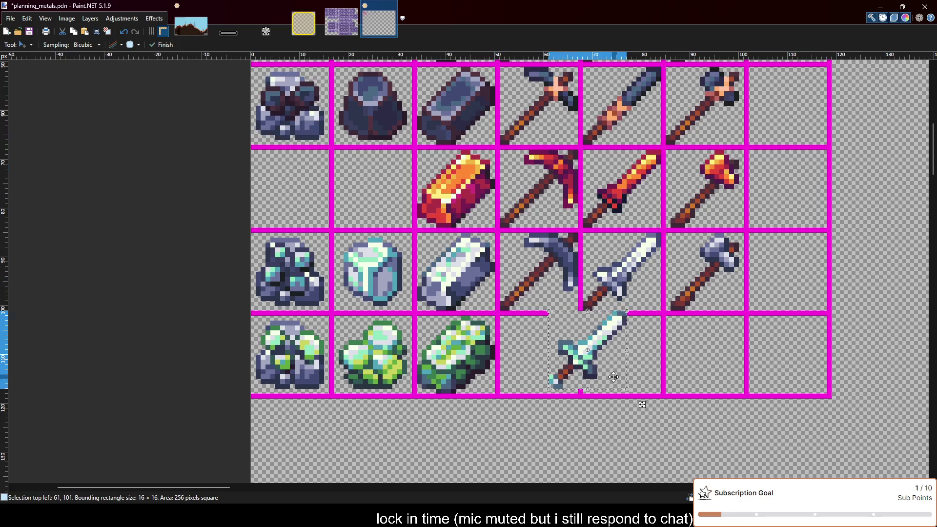
{"action": "key", "text": "ctrl+z"}
{"action": "key", "text": "ctrl+z"}
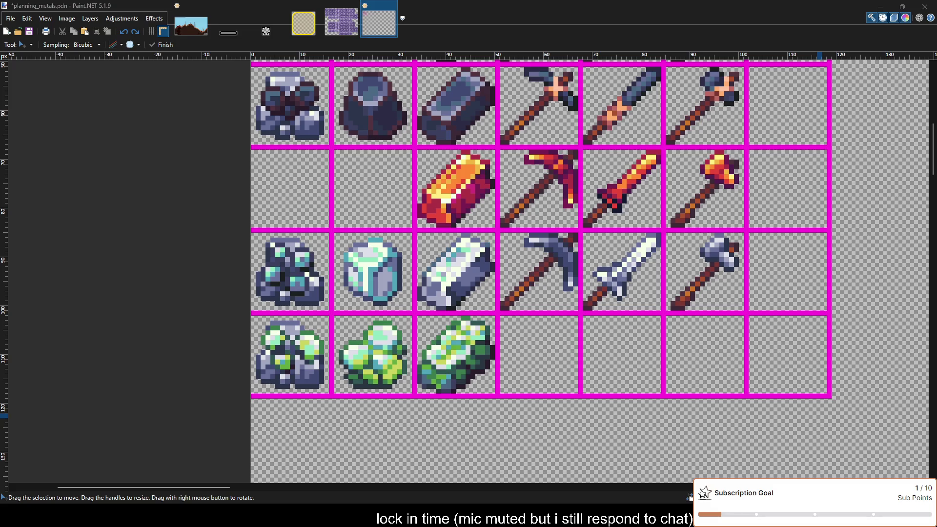
{"action": "left_click", "coordinate": [639, 327]}
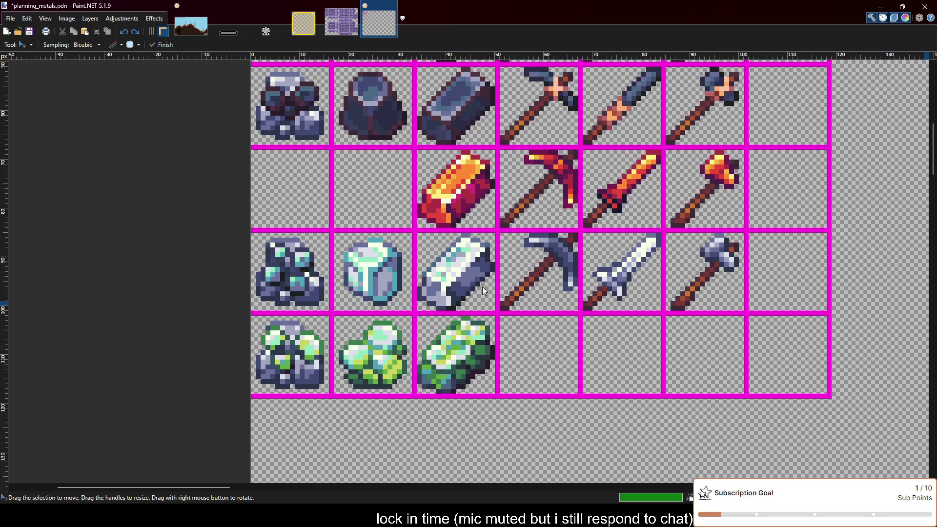
{"action": "key", "text": "ctrl+v"}
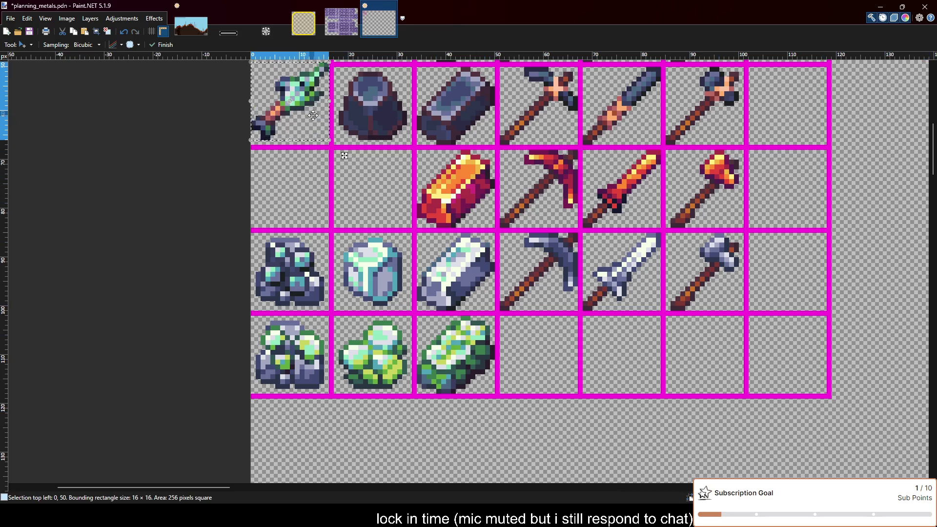
{"action": "mouse_move", "coordinate": [308, 112]}
{"action": "left_mouse_down"}
{"action": "mouse_move", "coordinate": [591, 383]}
{"action": "mouse_move", "coordinate": [648, 370]}
{"action": "left_mouse_up"}
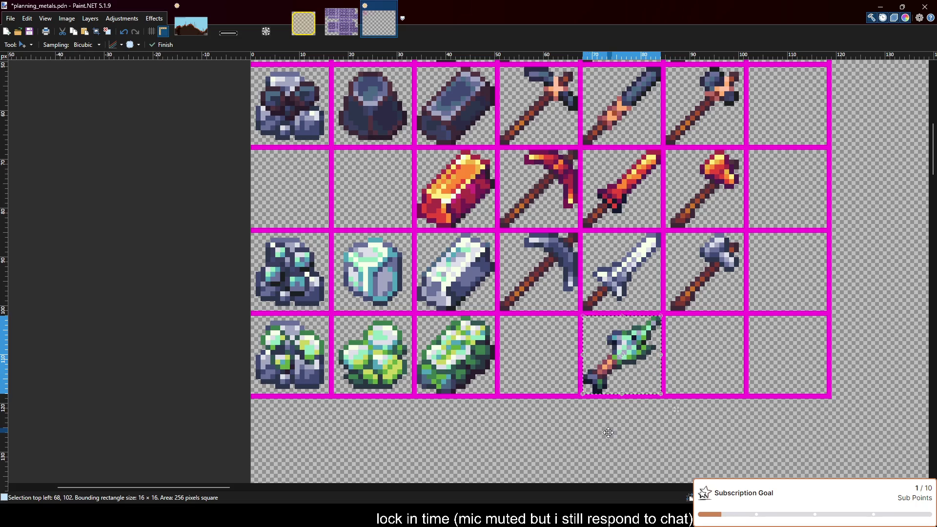
{"action": "key", "text": "ctrl+d"}
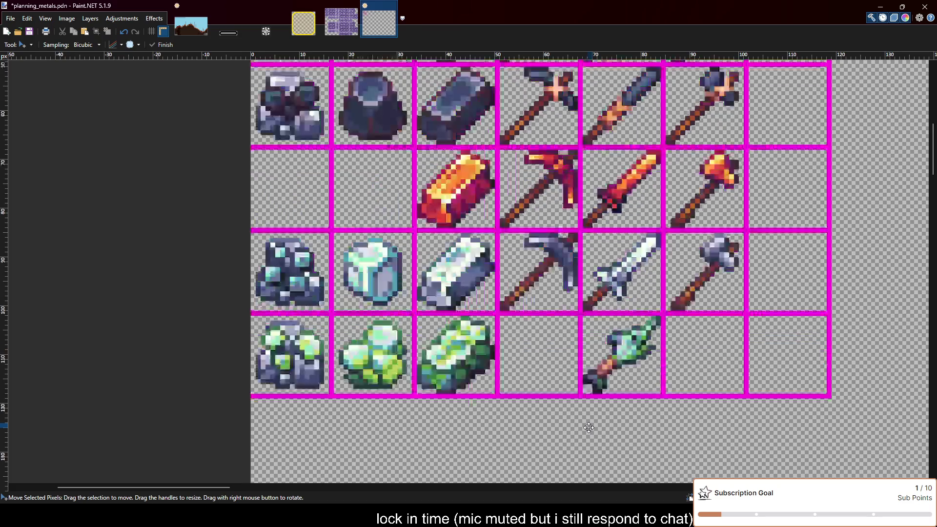
{"action": "scroll", "coordinate": [588, 427], "scroll_direction": "right", "scroll_amount": 1}
{"action": "scroll", "coordinate": [595, 431], "scroll_direction": "left", "scroll_amount": 1}
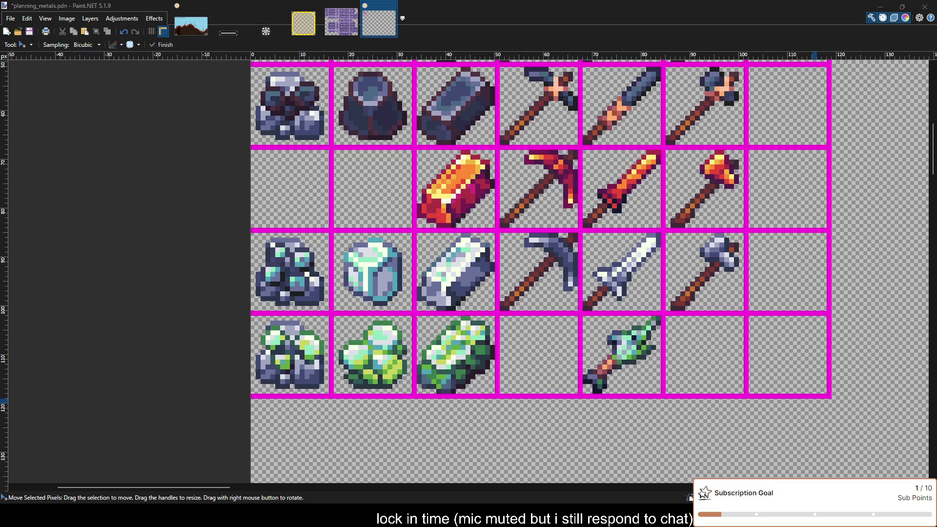
Try the teal pickaxe over the dark pickaxe in the fourth bottom cell, then undo it.
{"action": "left_click", "coordinate": [558, 363]}
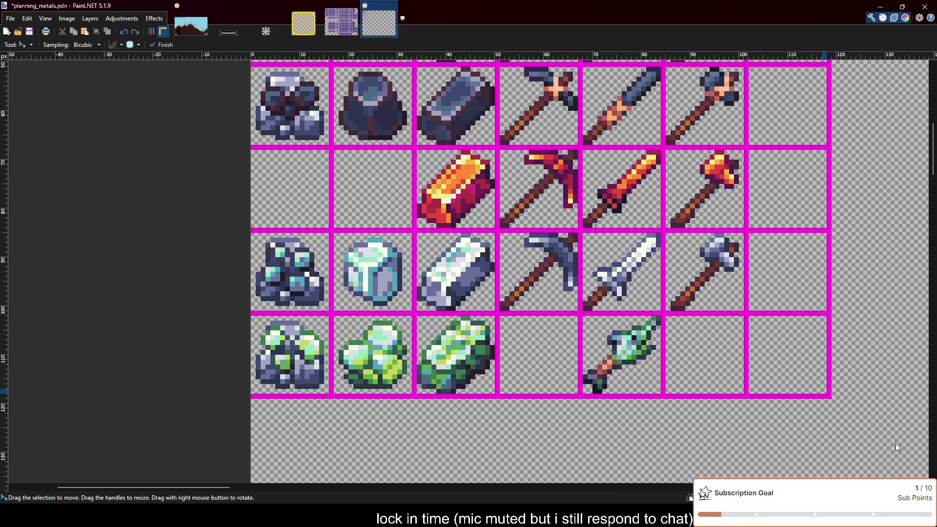
{"action": "key", "text": "ctrl+v"}
{"action": "left_click_drag", "start_coordinate": [308, 117], "coordinate": [556, 365]}
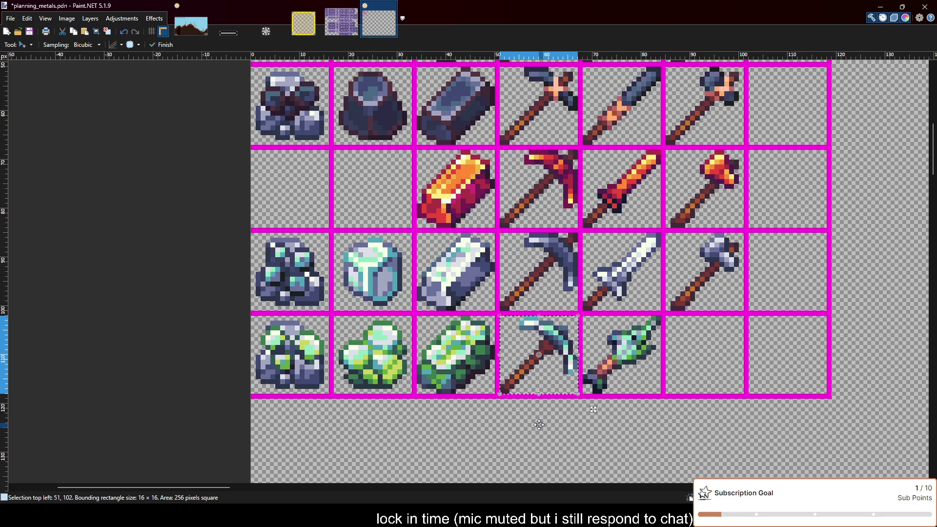
{"action": "left_click_drag", "start_coordinate": [541, 413], "coordinate": [541, 331]}
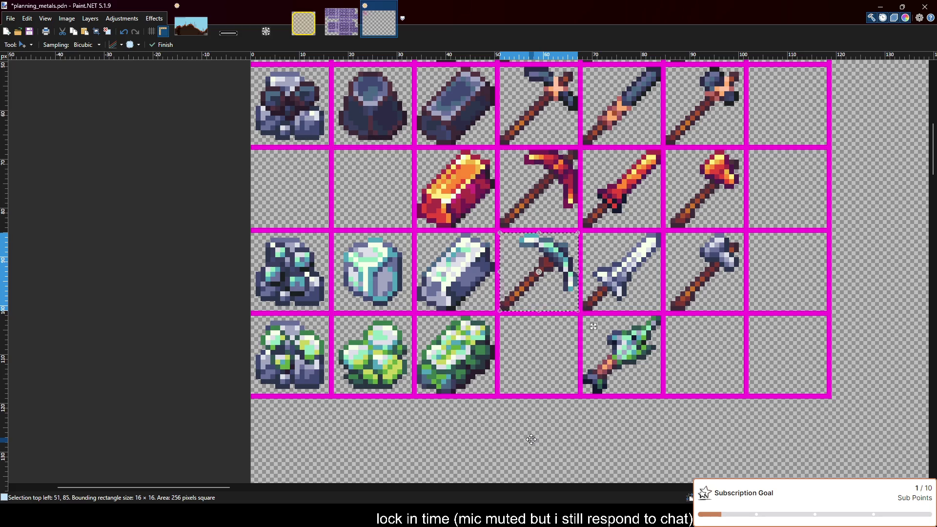
{"action": "scroll", "coordinate": [531, 439], "scroll_direction": "up", "scroll_amount": 2}
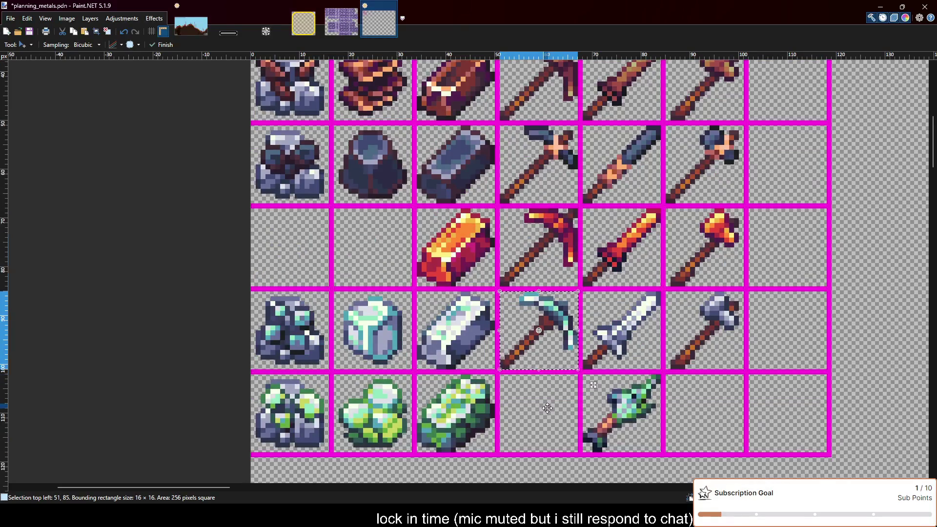
{"action": "key", "text": "ctrl+d"}
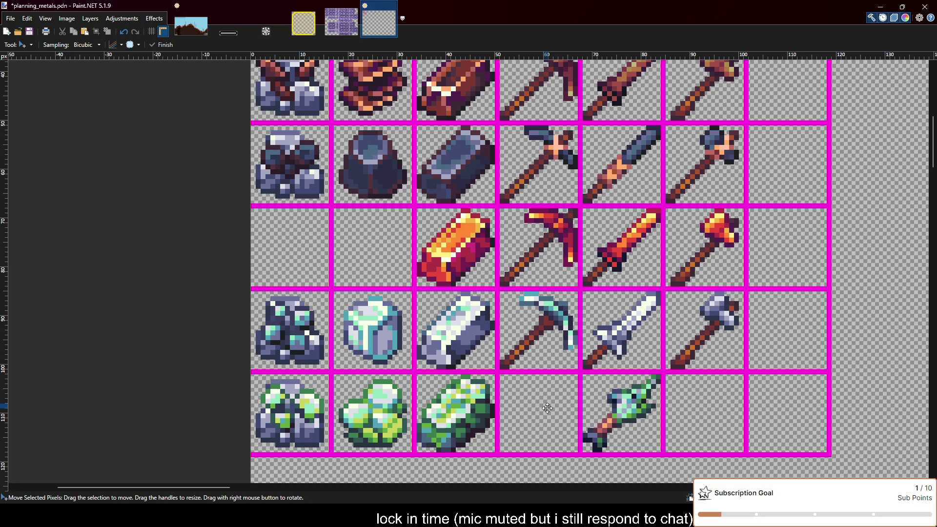
{"action": "key", "text": "ctrl+z"}
{"action": "key", "text": "ctrl+z"}
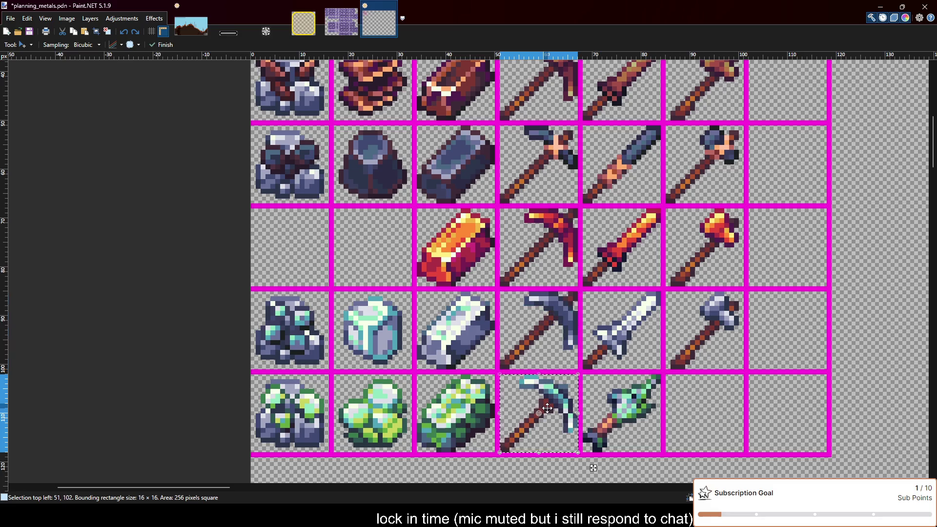
{"action": "key", "text": "ctrl+z"}
{"action": "key", "text": "ctrl+z"}
{"action": "scroll", "coordinate": [548, 408], "scroll_direction": "down", "scroll_amount": 3}
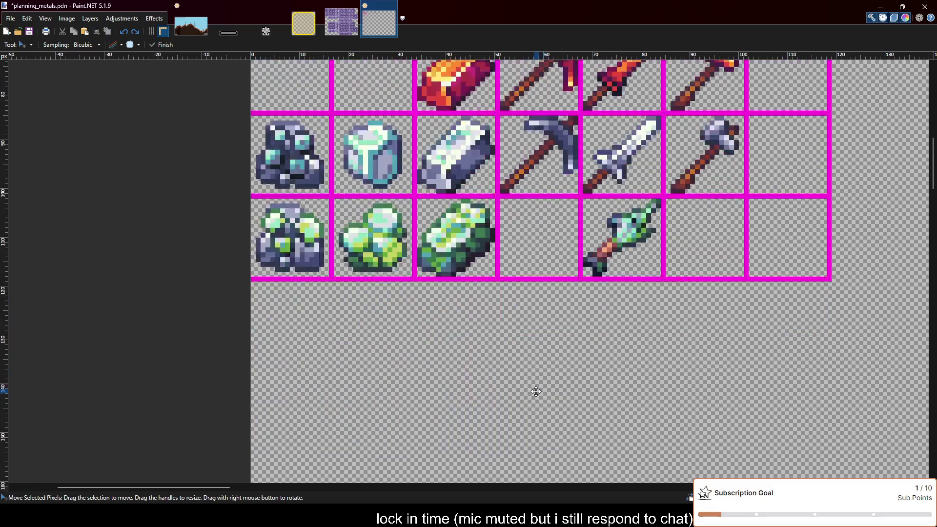
{"action": "scroll", "coordinate": [561, 412], "scroll_direction": "up", "scroll_amount": 2}
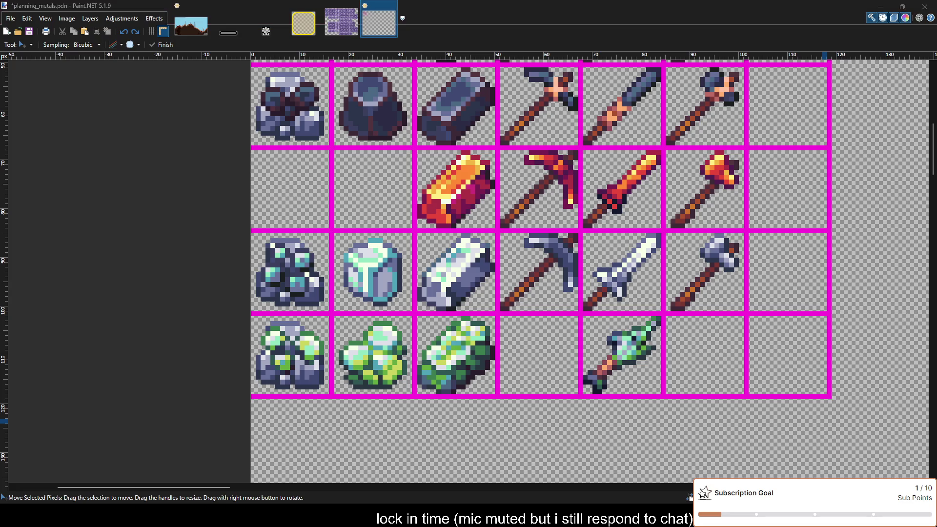
Paste the diamond pickaxe into the bottom row's fourth cell, beside the green ingot, and deselect.
{"action": "left_click", "coordinate": [824, 421]}
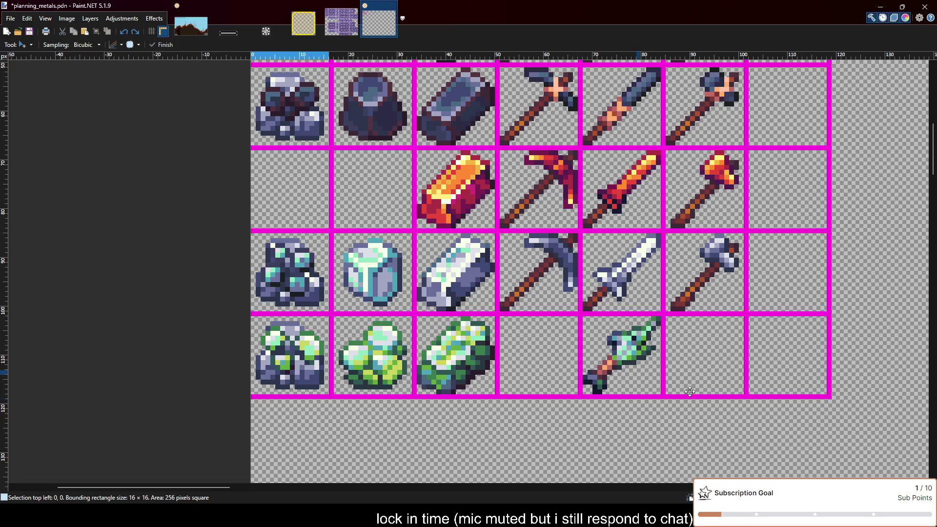
{"action": "key", "text": "ctrl+v"}
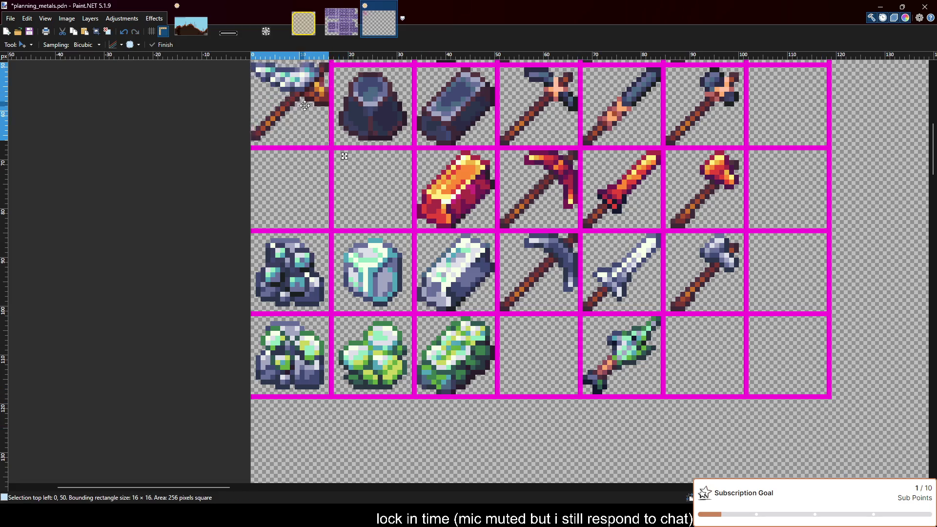
{"action": "mouse_move", "coordinate": [305, 107]}
{"action": "left_mouse_down"}
{"action": "mouse_move", "coordinate": [551, 342]}
{"action": "mouse_move", "coordinate": [555, 363]}
{"action": "left_mouse_up"}
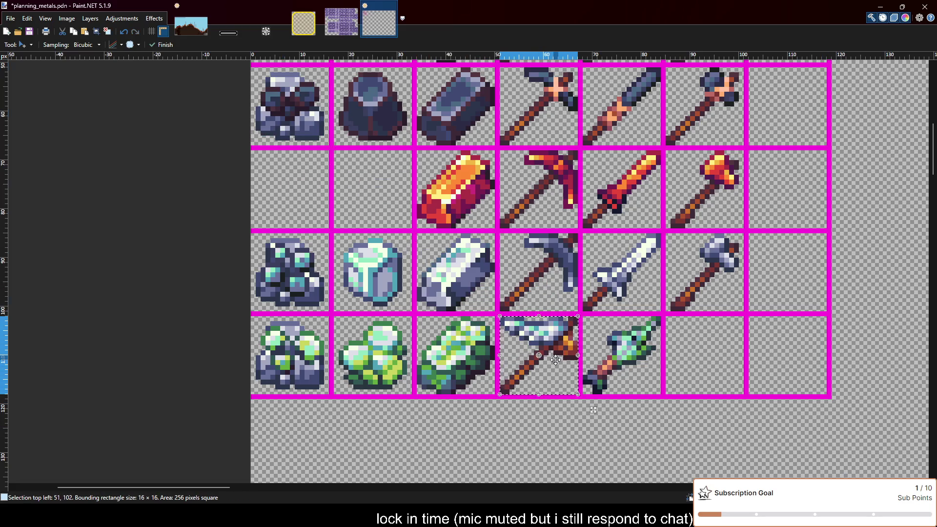
{"action": "key", "text": "ctrl+d"}
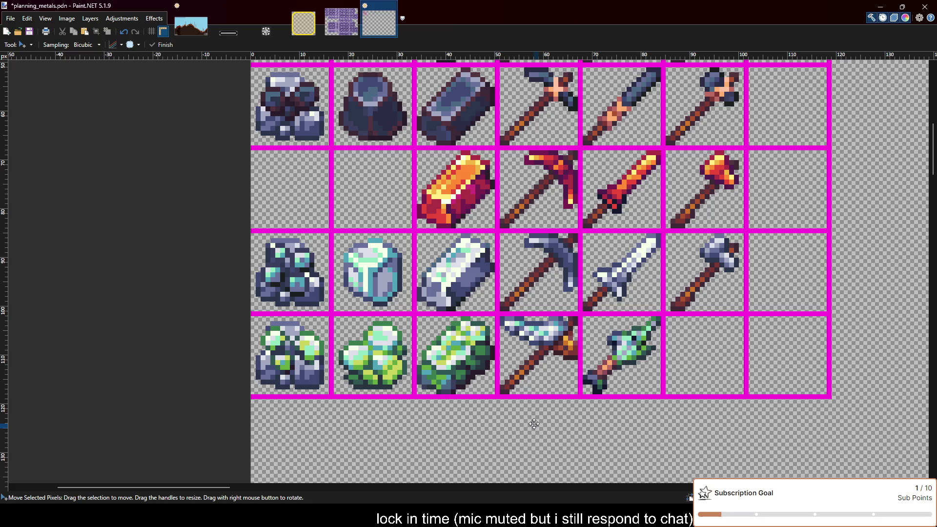
{"action": "scroll", "coordinate": [534, 424], "scroll_direction": "down", "scroll_amount": 1}
{"action": "scroll", "coordinate": [534, 424], "scroll_direction": "up", "scroll_amount": 1}
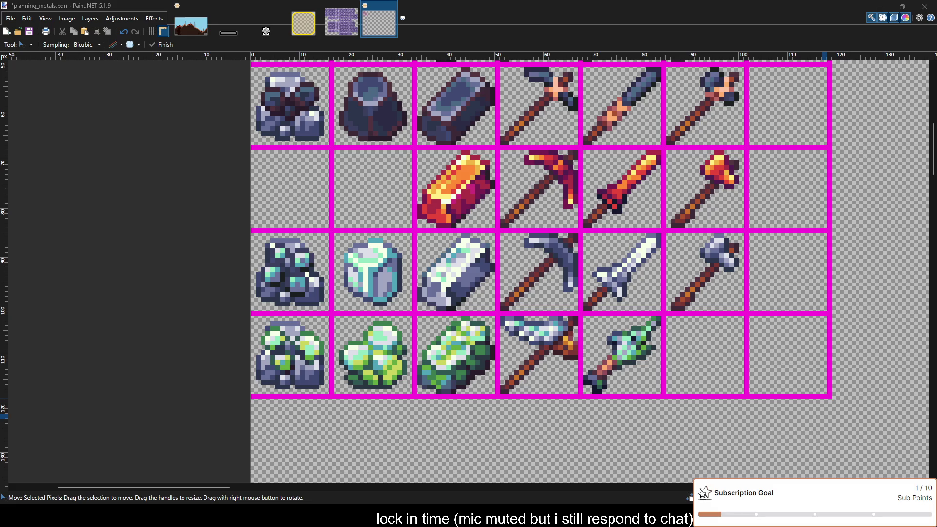
{"action": "left_click", "coordinate": [490, 301]}
{"action": "key", "text": "ctrl+d"}
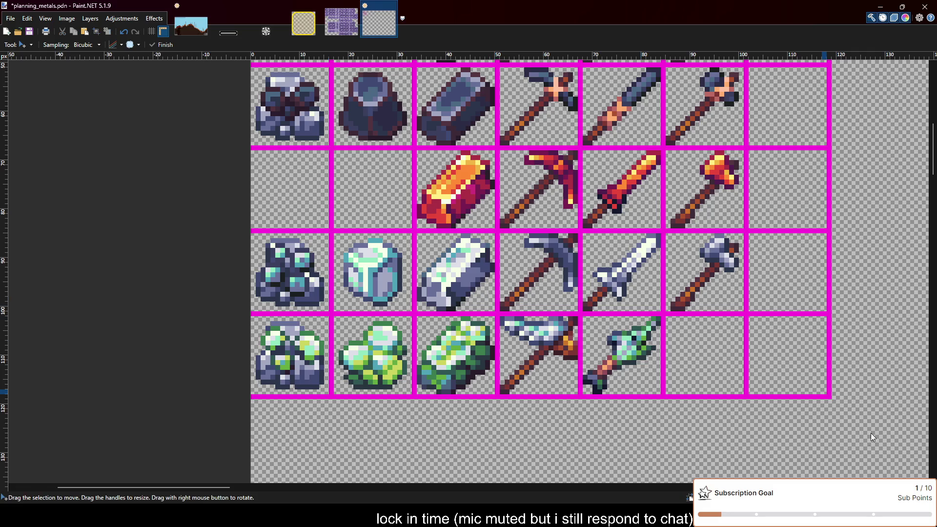
Place the gold bar, ore and nugget in the bottom row's third, first and second cells.
{"action": "key", "text": "ctrl+v"}
{"action": "left_click_drag", "start_coordinate": [291, 105], "coordinate": [454, 356]}
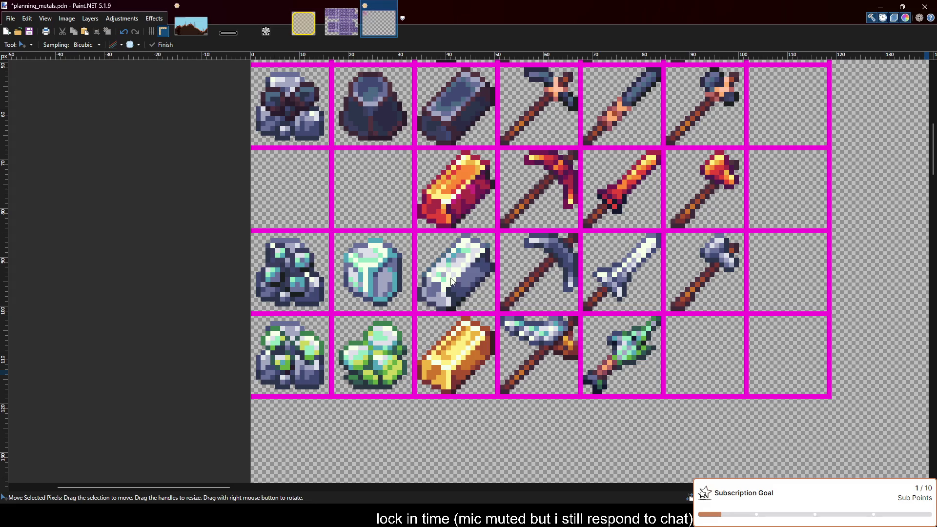
{"action": "key", "text": "ctrl+v"}
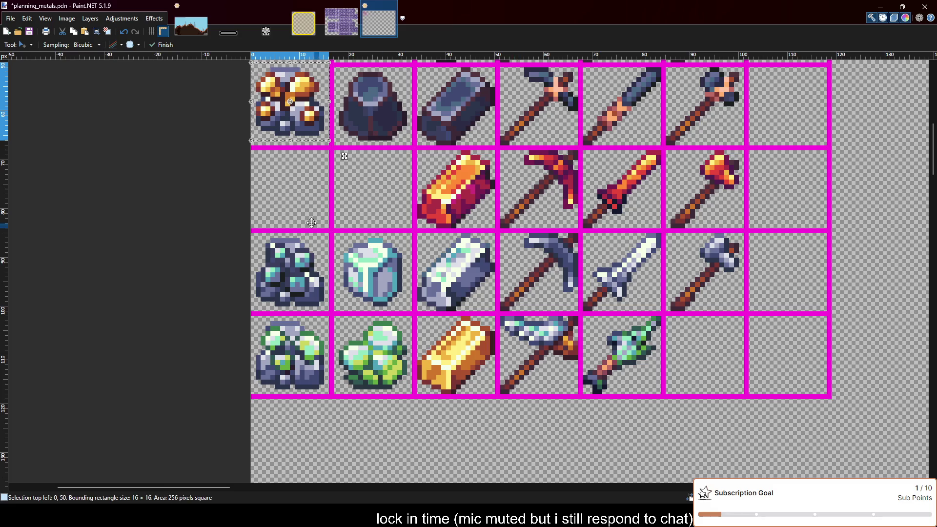
{"action": "mouse_move", "coordinate": [316, 132]}
{"action": "left_mouse_down"}
{"action": "mouse_move", "coordinate": [489, 392]}
{"action": "mouse_move", "coordinate": [424, 425]}
{"action": "left_mouse_up"}
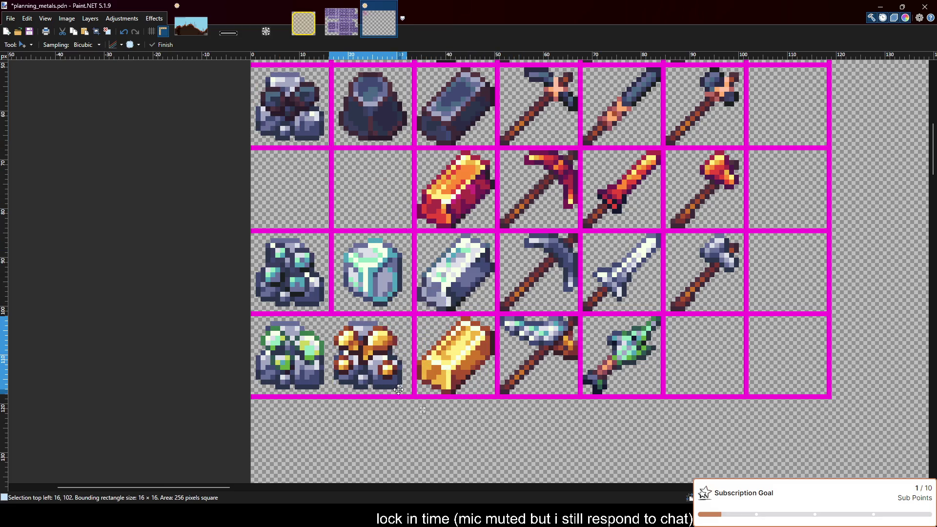
{"action": "left_click_drag", "start_coordinate": [394, 375], "coordinate": [312, 376]}
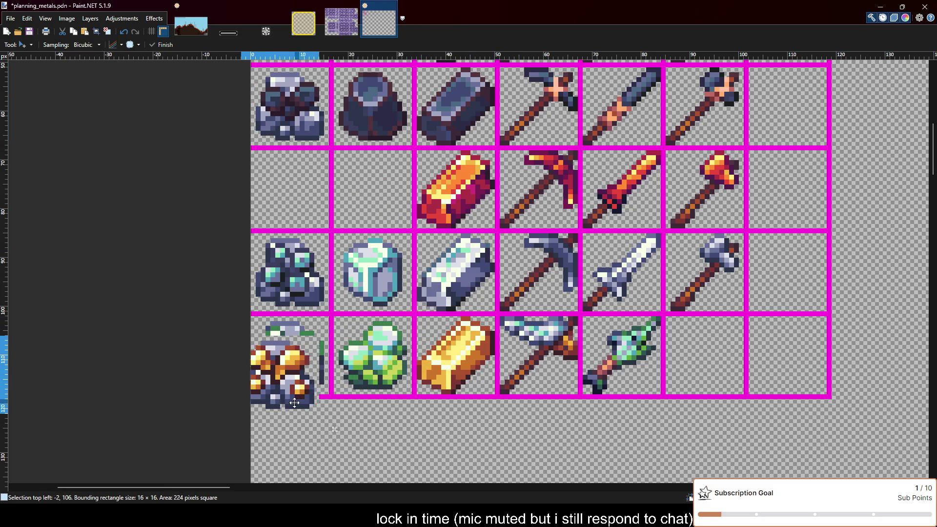
{"action": "key", "text": "ctrl+d"}
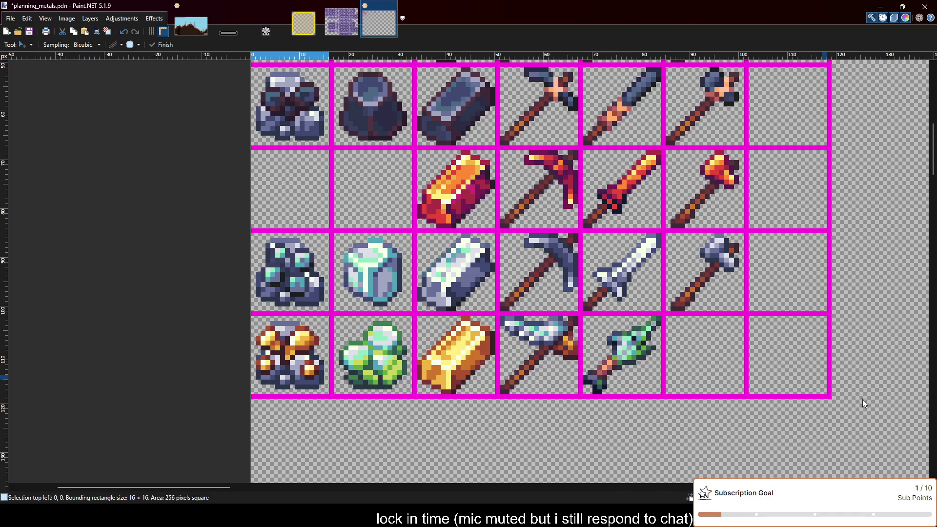
{"action": "key", "text": "ctrl+v"}
{"action": "mouse_move", "coordinate": [307, 121]}
{"action": "left_mouse_down"}
{"action": "mouse_move", "coordinate": [443, 340]}
{"action": "mouse_move", "coordinate": [388, 378]}
{"action": "left_mouse_up"}
{"action": "key", "text": "ctrl+d"}
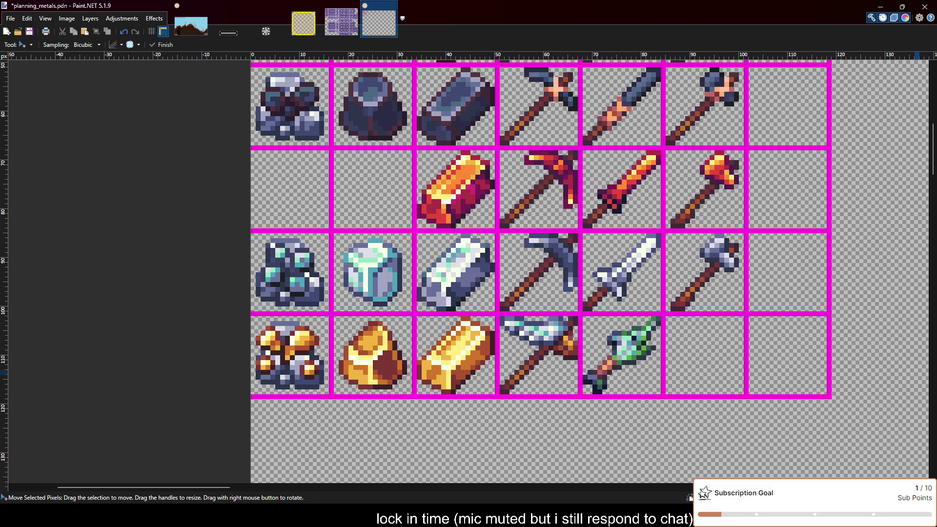
Place the gold sword, pickaxe and hammer in the bottom row's fifth, fourth and sixth cells.
{"action": "left_click", "coordinate": [627, 315]}
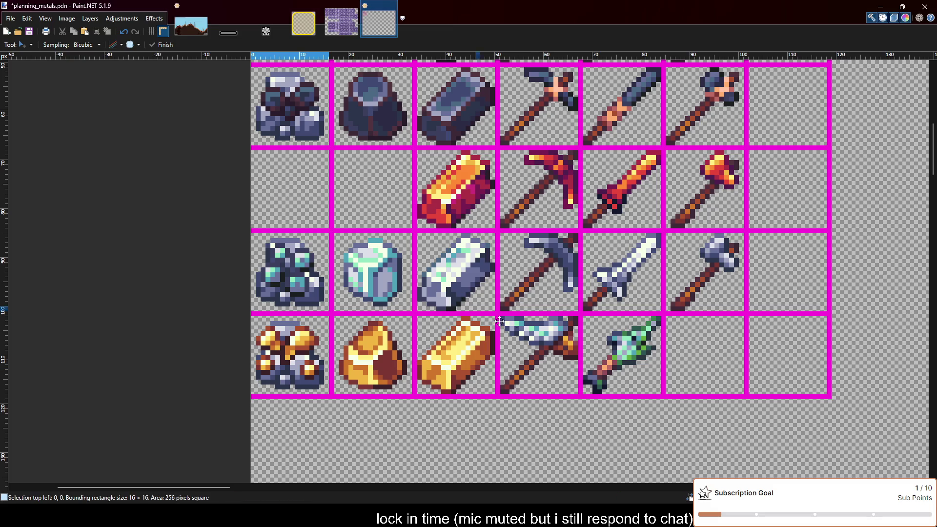
{"action": "key", "text": "ctrl+v"}
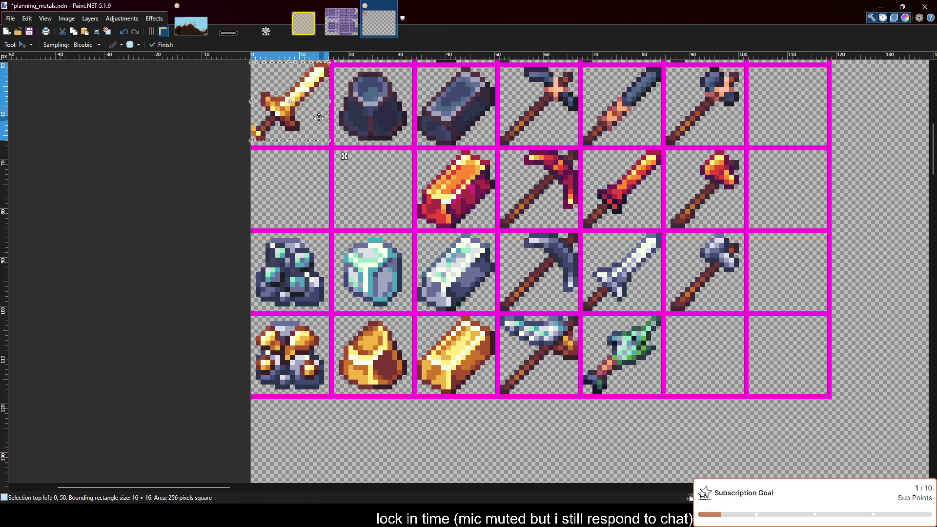
{"action": "mouse_move", "coordinate": [311, 125]}
{"action": "left_mouse_down"}
{"action": "mouse_move", "coordinate": [637, 375]}
{"action": "mouse_move", "coordinate": [641, 366]}
{"action": "left_mouse_up"}
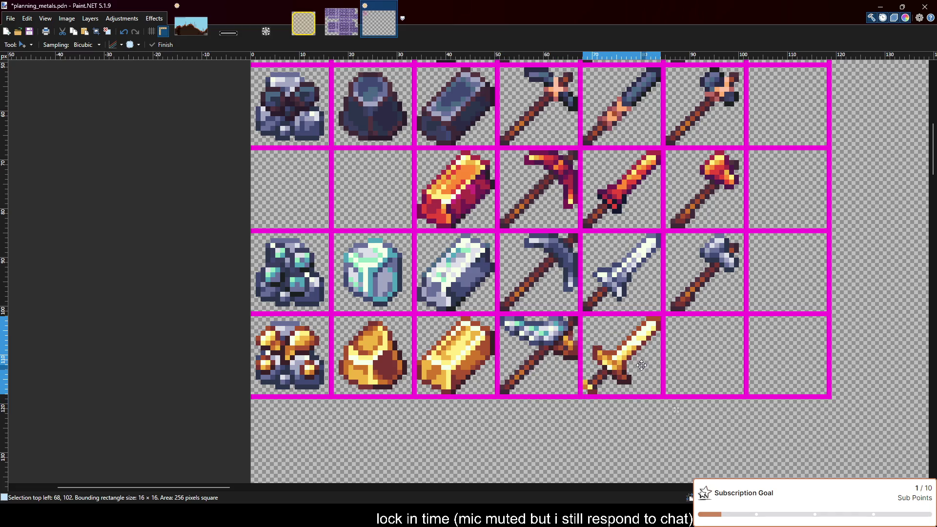
{"action": "key", "text": "ctrl+d"}
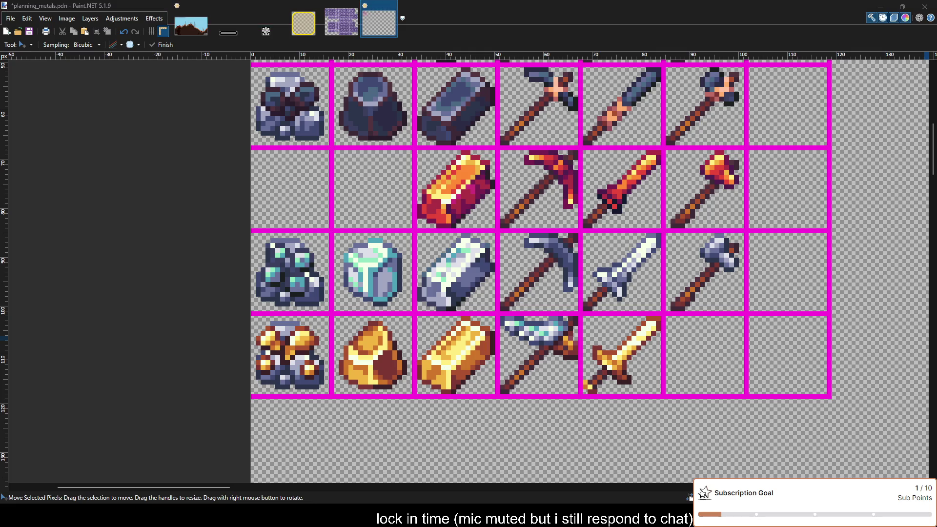
{"action": "left_click", "coordinate": [494, 322]}
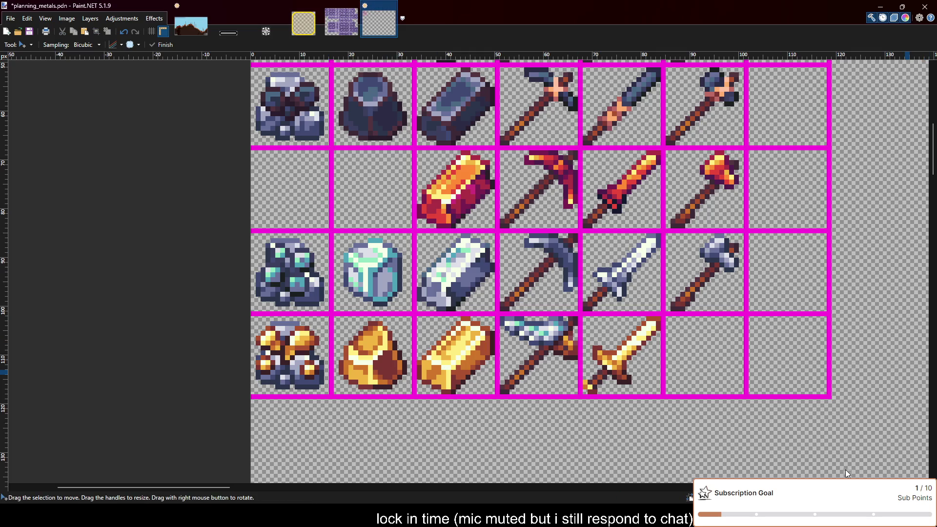
{"action": "key", "text": "ctrl+v"}
{"action": "left_click_drag", "start_coordinate": [299, 113], "coordinate": [549, 369]}
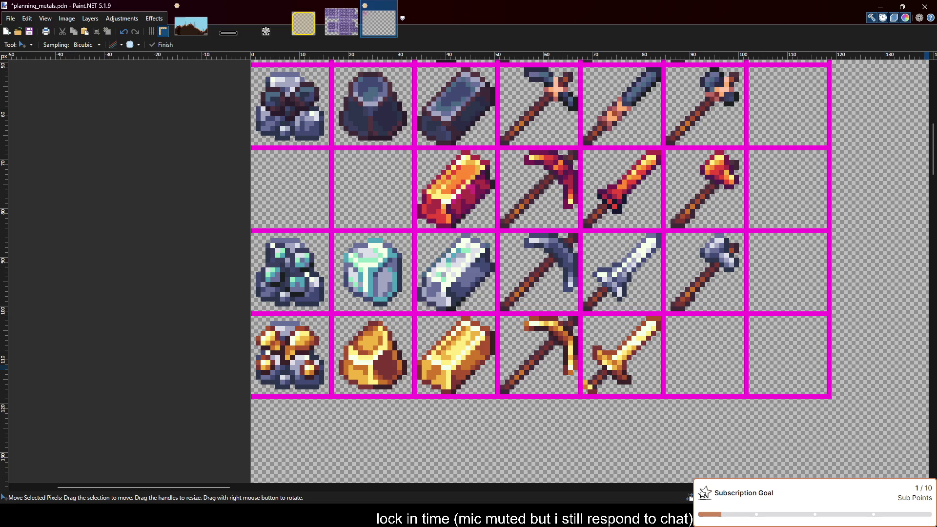
{"action": "left_click", "coordinate": [666, 353]}
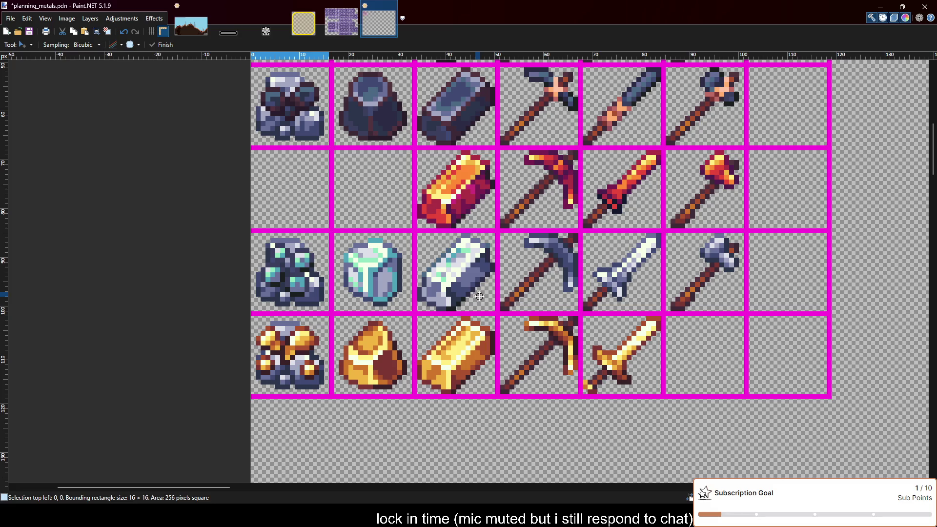
{"action": "key", "text": "ctrl+v"}
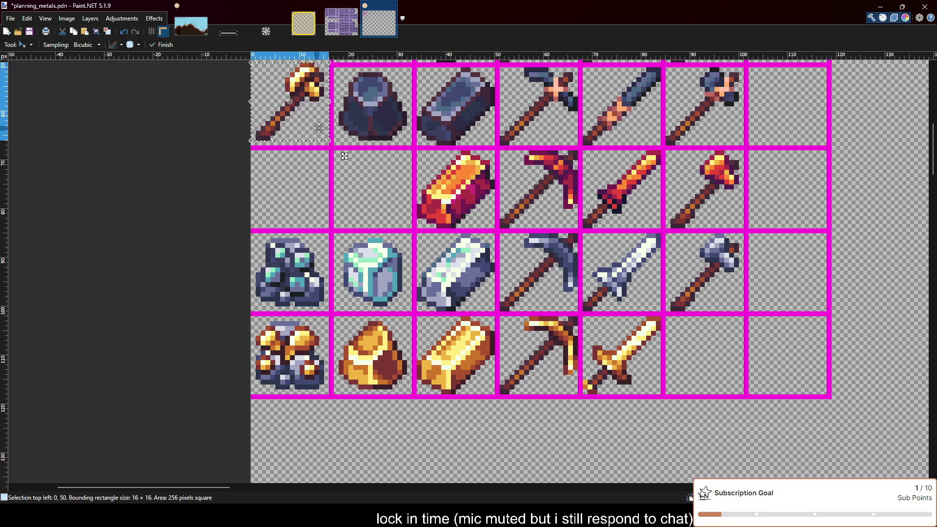
{"action": "left_click_drag", "start_coordinate": [321, 128], "coordinate": [733, 383]}
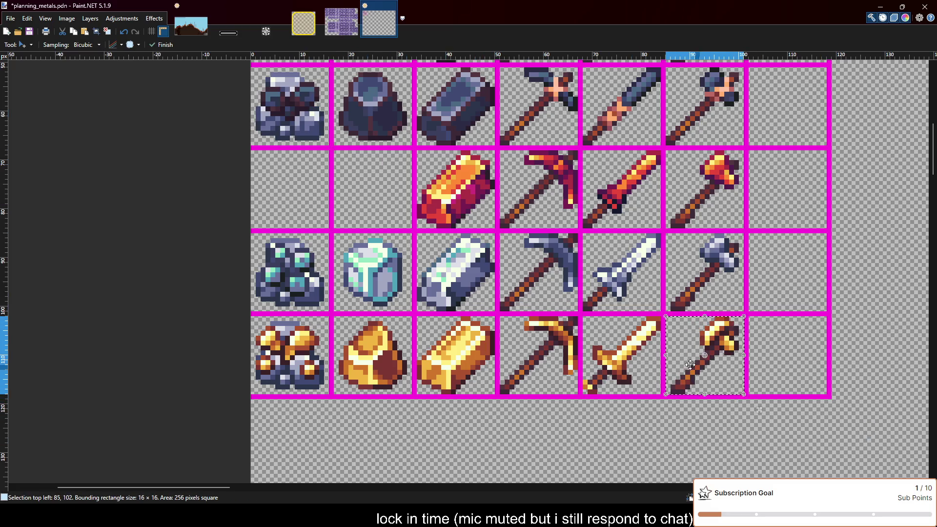
{"action": "scroll", "coordinate": [689, 364], "scroll_direction": "down", "scroll_amount": 2}
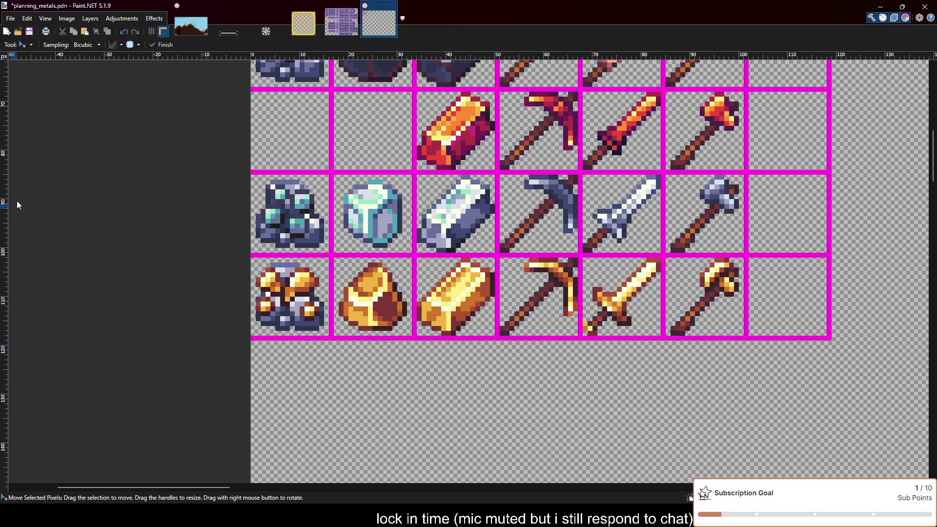
Draw magenta rectangle outlines below the gold row, dividing it into seven empty cells.
{"action": "key", "text": "o"}
{"action": "scroll", "coordinate": [384, 339], "scroll_direction": "down", "scroll_amount": 1}
{"action": "scroll", "coordinate": [586, 338], "scroll_direction": "up", "scroll_amount": 2}
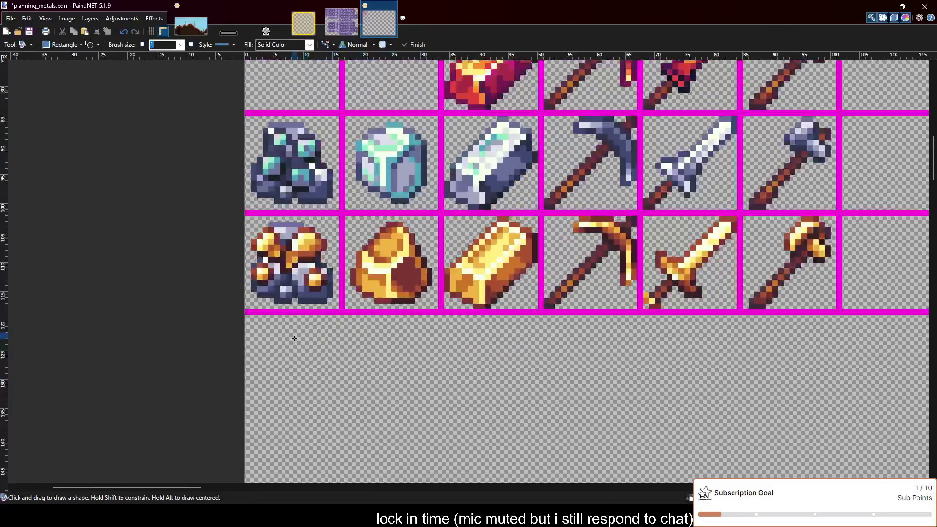
{"action": "scroll", "coordinate": [800, 337], "scroll_direction": "down", "scroll_amount": 1}
{"action": "left_click_drag", "start_coordinate": [826, 315], "coordinate": [237, 386]}
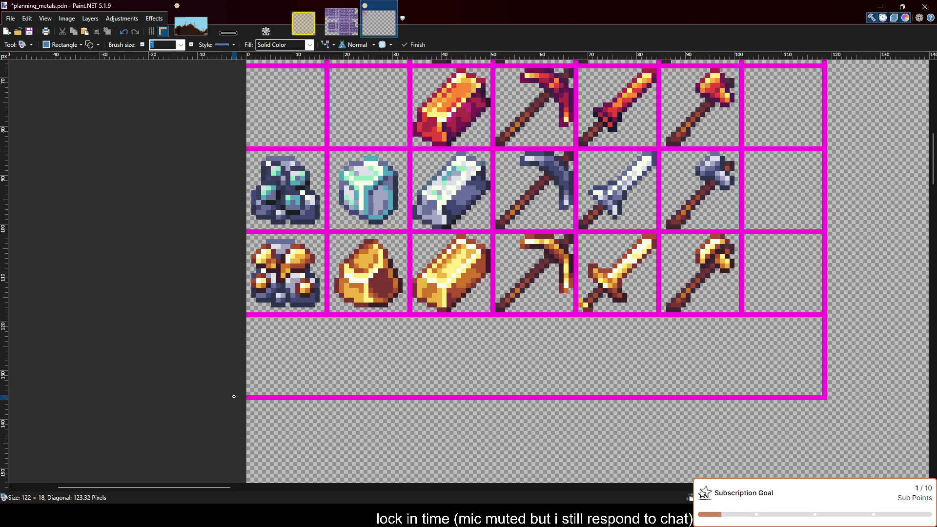
{"action": "left_click_drag", "start_coordinate": [236, 386], "coordinate": [232, 398]}
{"action": "left_click_drag", "start_coordinate": [326, 314], "coordinate": [745, 400]}
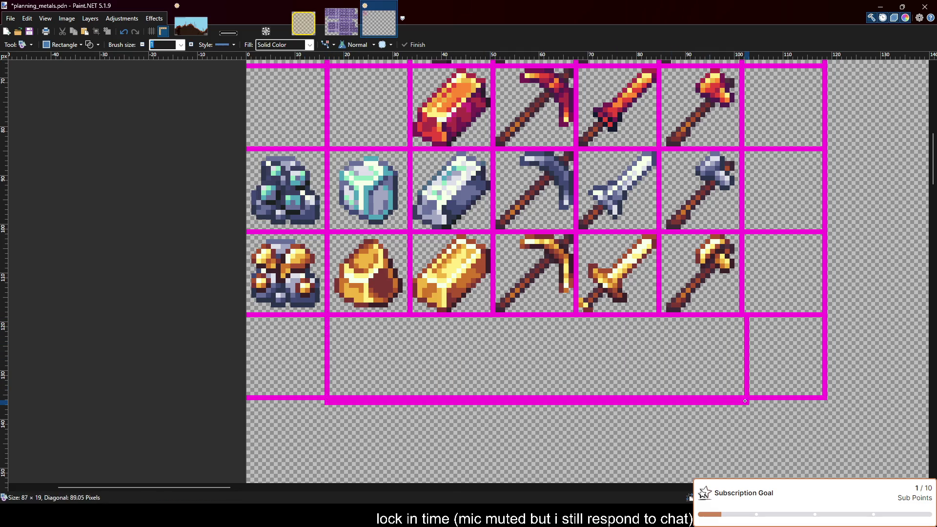
{"action": "left_click_drag", "start_coordinate": [660, 314], "coordinate": [408, 398]}
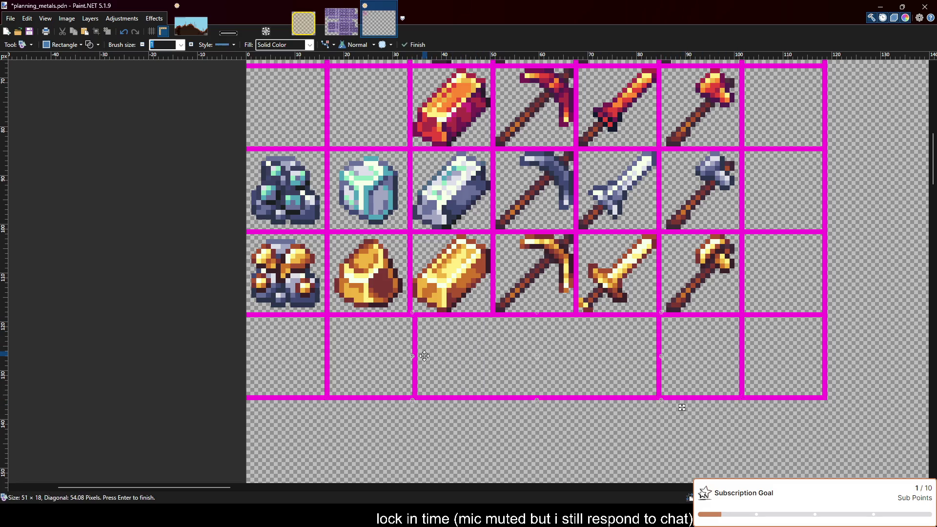
{"action": "key", "text": "Return"}
{"action": "left_click_drag", "start_coordinate": [491, 314], "coordinate": [576, 398]}
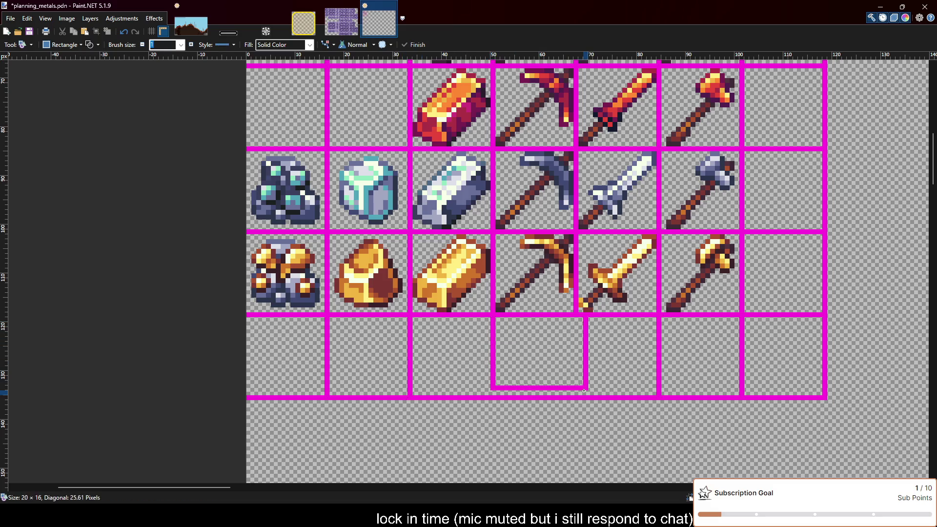
{"action": "key", "text": "Return"}
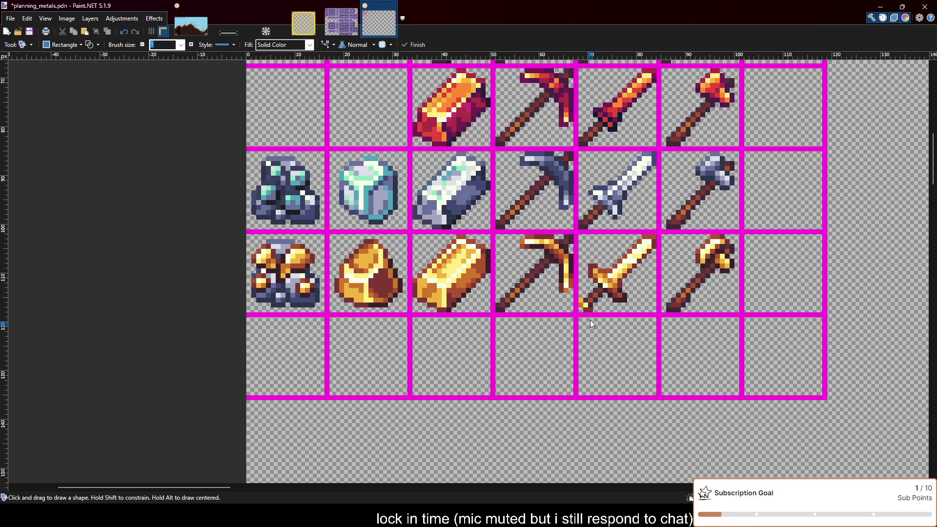
Place the diamond sword in the new row's fifth cell.
{"action": "key", "text": "m"}
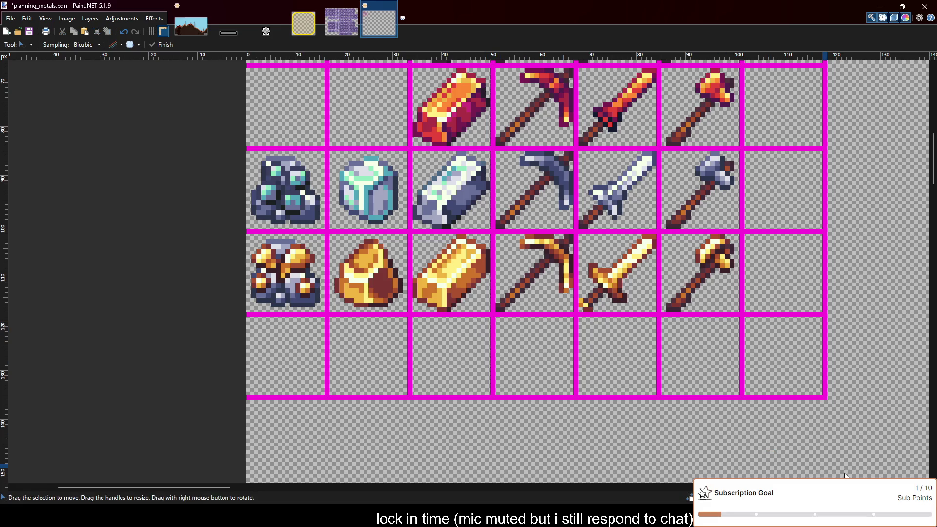
{"action": "key", "text": "ctrl+d"}
{"action": "key", "text": "ctrl+v"}
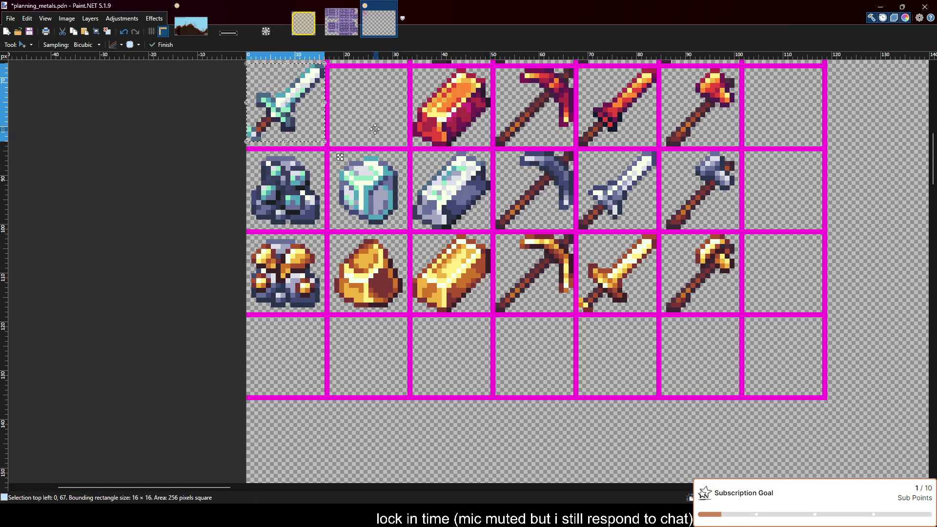
{"action": "left_click_drag", "start_coordinate": [295, 122], "coordinate": [628, 377]}
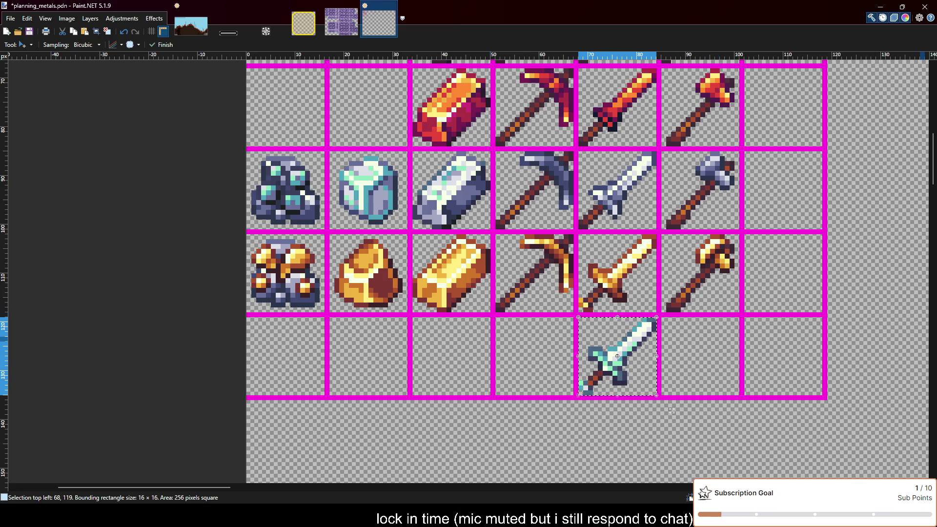
{"action": "key", "text": "ctrl+d"}
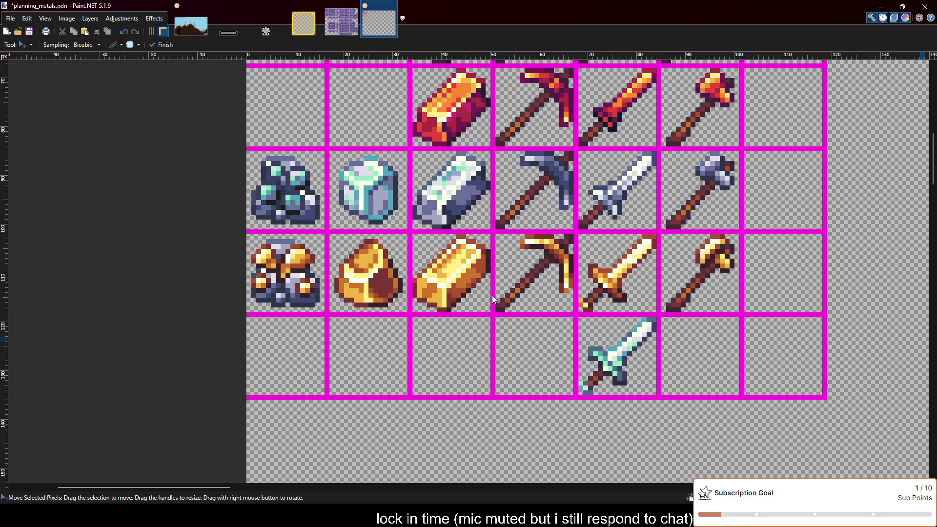
Place a diamond pickaxe under the gold pickaxe and a diamond mace under the gold hammer.
{"action": "key", "text": "ctrl+v"}
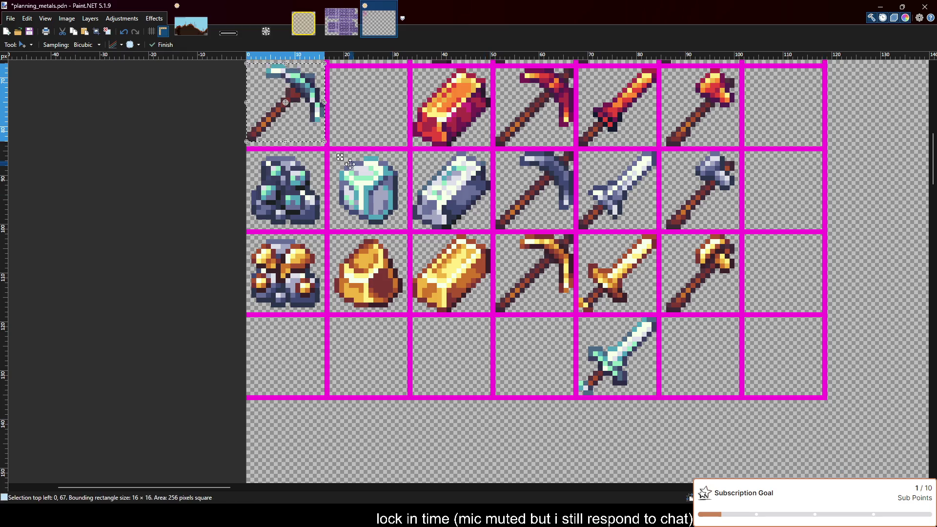
{"action": "left_click_drag", "start_coordinate": [308, 123], "coordinate": [553, 375]}
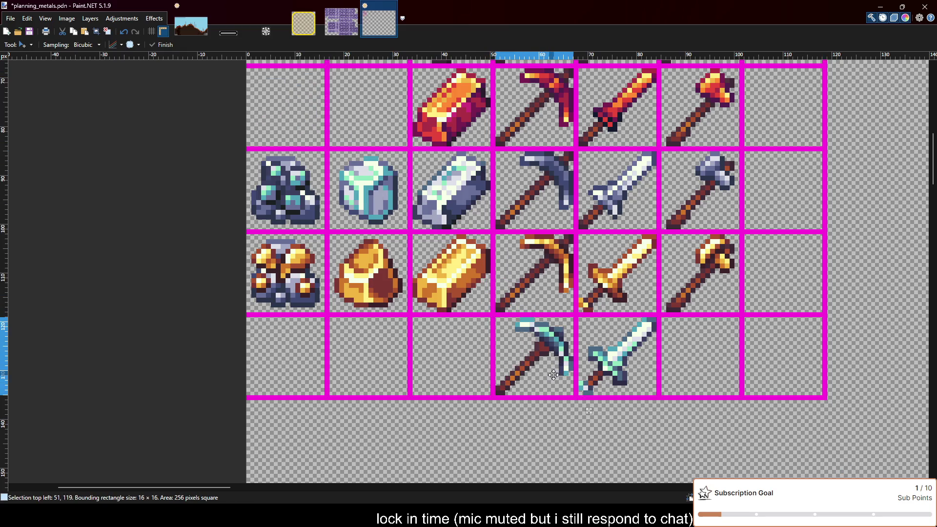
{"action": "key", "text": "ctrl+d"}
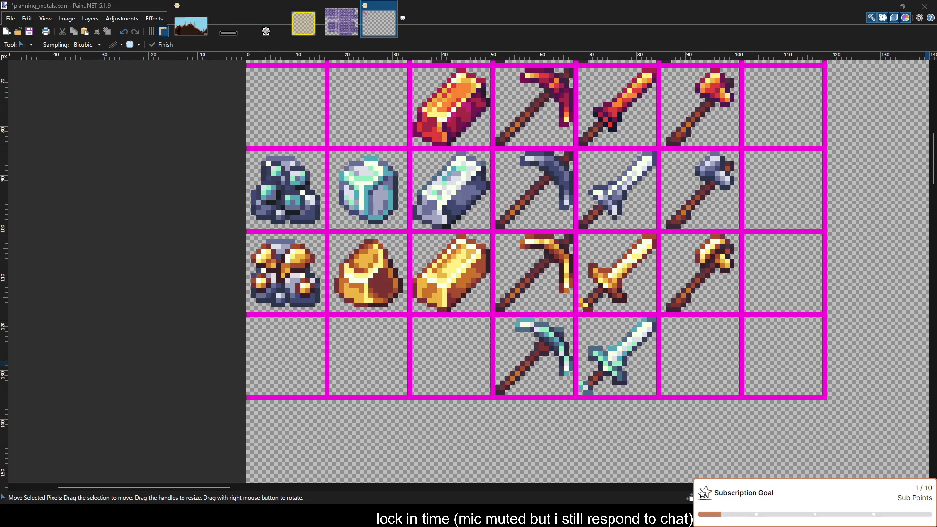
{"action": "left_click", "coordinate": [537, 320]}
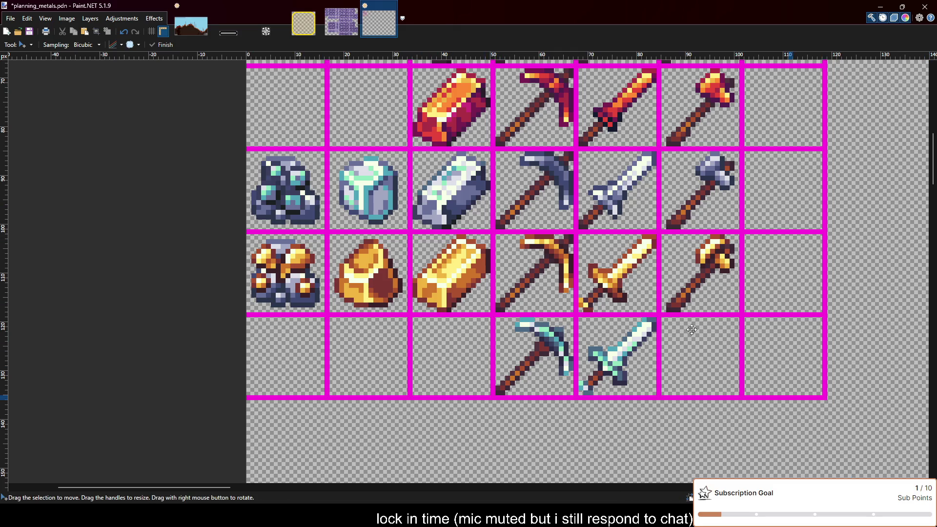
{"action": "key", "text": "ctrl+v"}
{"action": "mouse_move", "coordinate": [300, 107]}
{"action": "left_mouse_down"}
{"action": "mouse_move", "coordinate": [724, 369]}
{"action": "mouse_move", "coordinate": [719, 375]}
{"action": "left_mouse_up"}
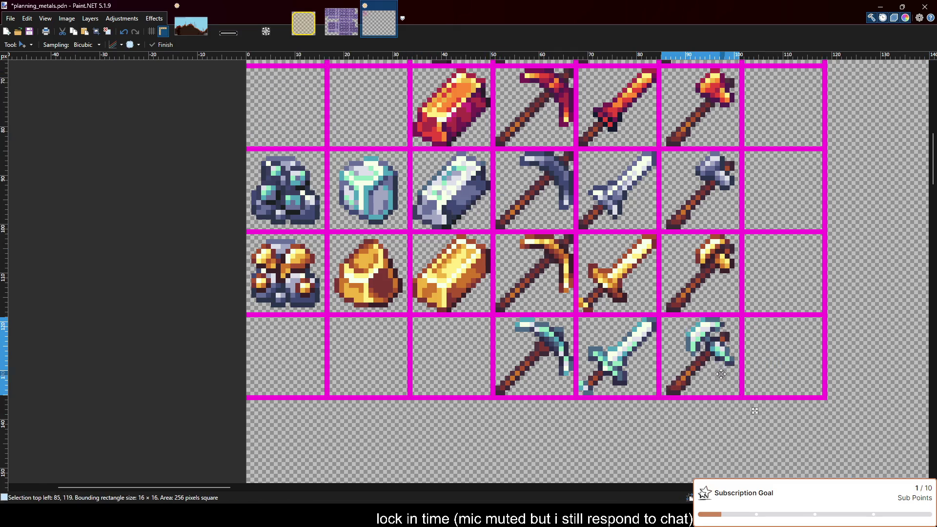
{"action": "key", "text": "ctrl+d"}
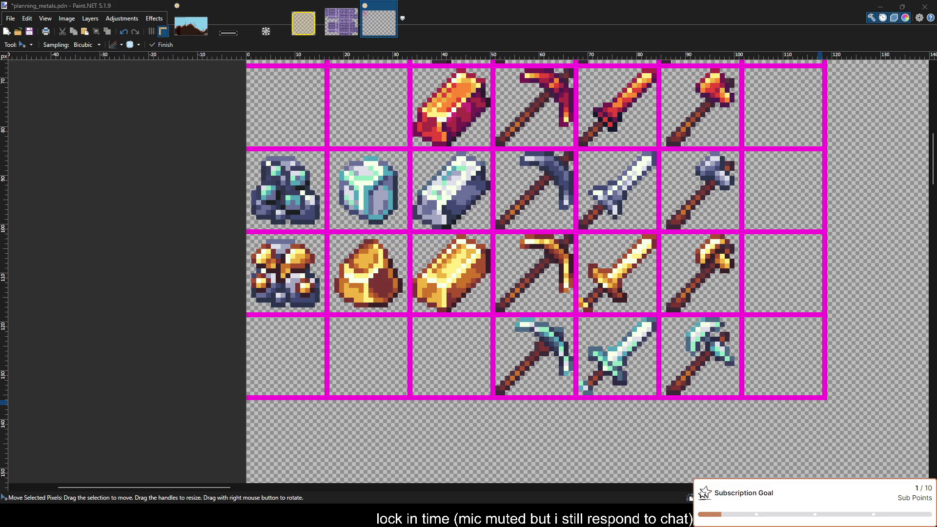
{"action": "left_click", "coordinate": [572, 319]}
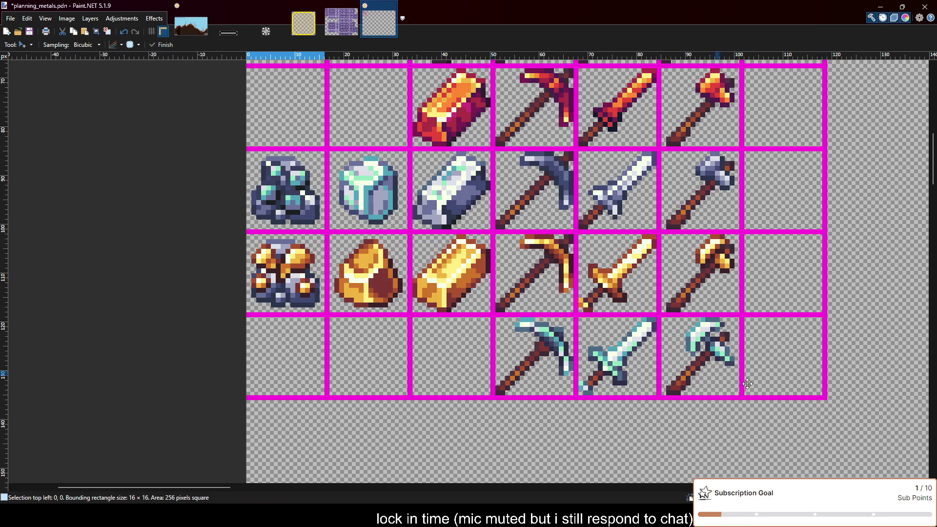
Place the pale diamond ingot in the third cell under the gold ingot.
{"action": "key", "text": "ctrl+v"}
{"action": "mouse_move", "coordinate": [294, 121]}
{"action": "left_mouse_down"}
{"action": "mouse_move", "coordinate": [416, 382]}
{"action": "mouse_move", "coordinate": [460, 377]}
{"action": "left_mouse_up"}
{"action": "key", "text": "ctrl+d"}
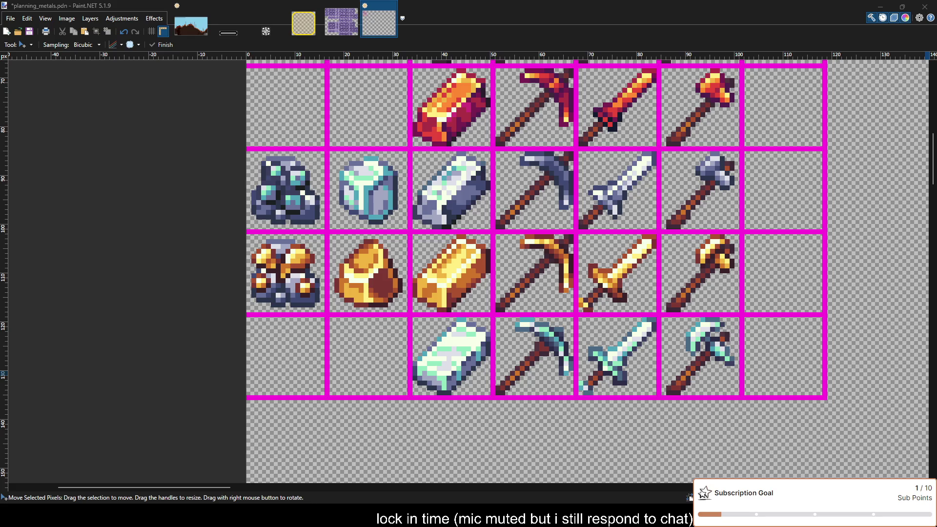
Try the teal ore in the bottom row's second cell, then undo it.
{"action": "key", "text": "alt+Tab"}
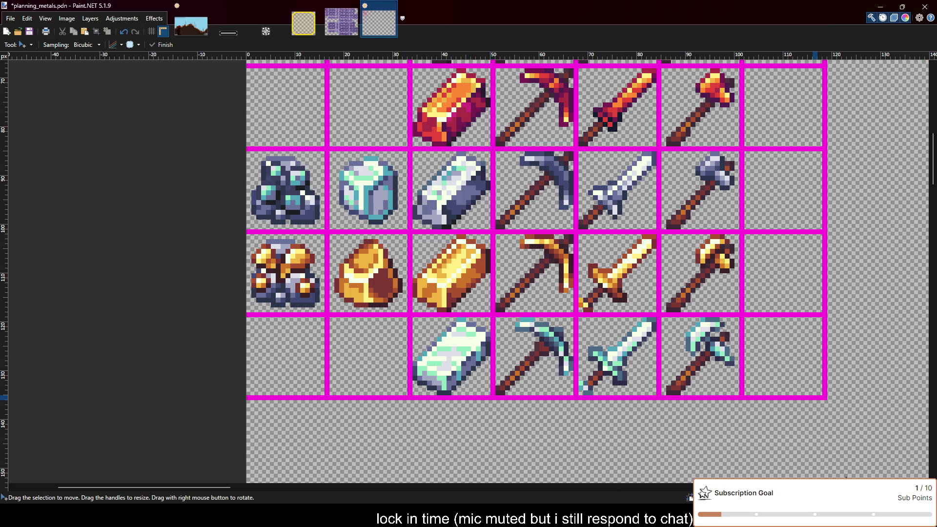
{"action": "key", "text": "ctrl+v"}
{"action": "left_click_drag", "start_coordinate": [294, 102], "coordinate": [378, 362]}
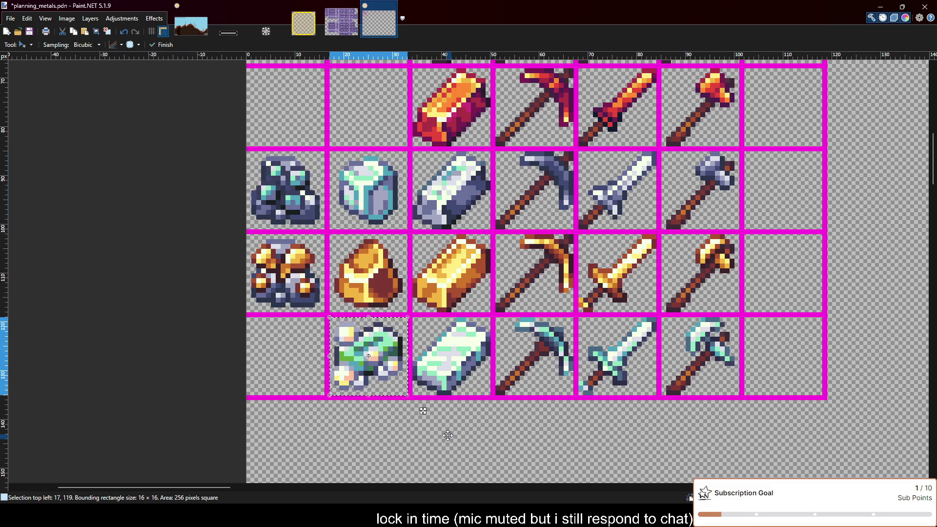
{"action": "key", "text": "ctrl+z"}
{"action": "key", "text": "ctrl+z"}
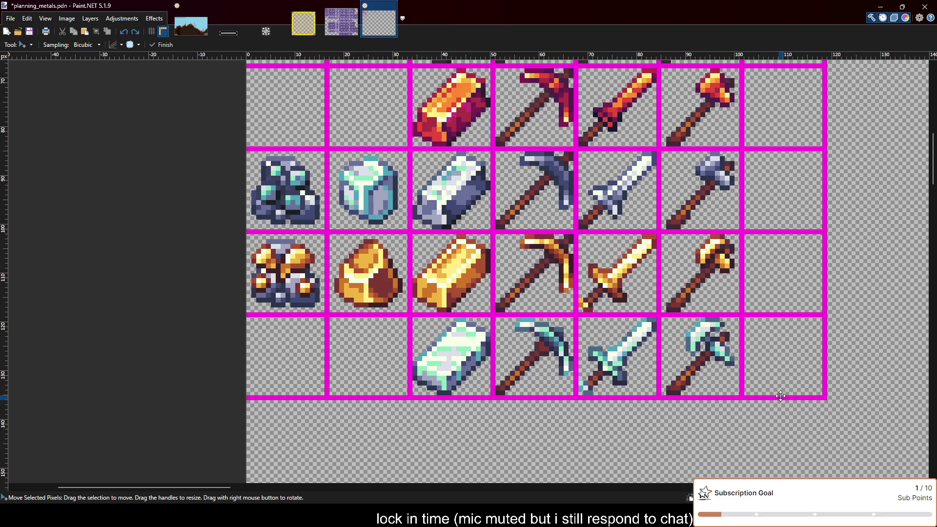
{"action": "scroll", "coordinate": [742, 335], "scroll_direction": "up", "scroll_amount": 5}
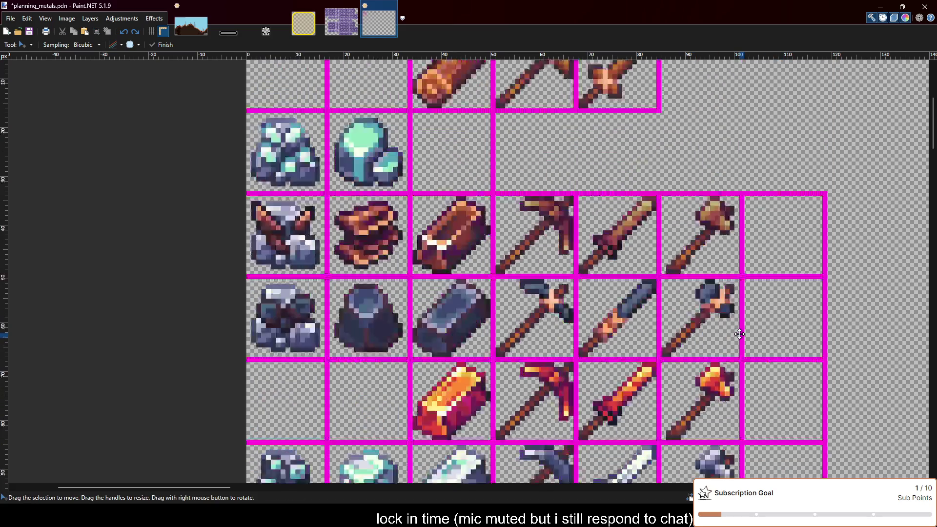
{"action": "scroll", "coordinate": [740, 334], "scroll_direction": "up", "scroll_amount": 2}
{"action": "scroll", "coordinate": [740, 332], "scroll_direction": "down", "scroll_amount": 5}
{"action": "scroll", "coordinate": [735, 337], "scroll_direction": "down", "scroll_amount": 3}
{"action": "scroll", "coordinate": [727, 340], "scroll_direction": "up", "scroll_amount": 1}
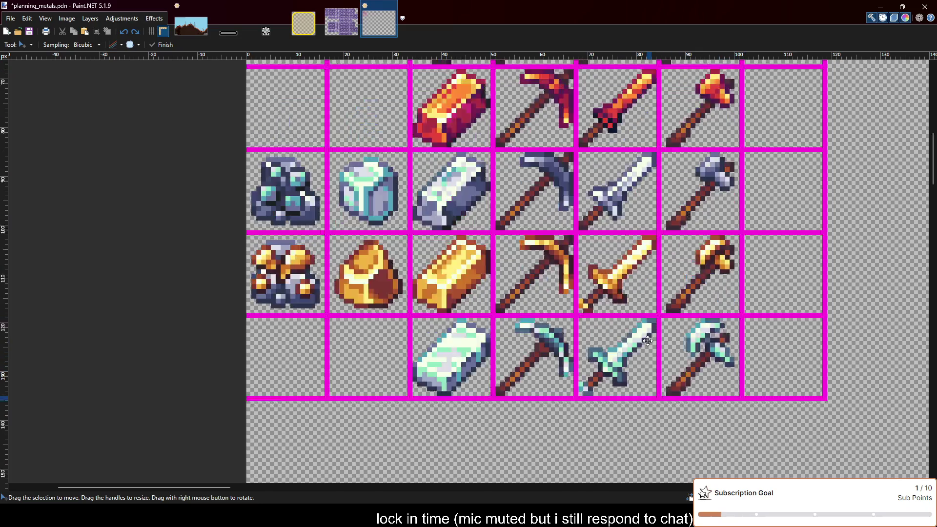
{"action": "scroll", "coordinate": [683, 347], "scroll_direction": "up", "scroll_amount": 3}
{"action": "scroll", "coordinate": [634, 354], "scroll_direction": "down", "scroll_amount": 3}
{"action": "scroll", "coordinate": [588, 363], "scroll_direction": "up", "scroll_amount": 3}
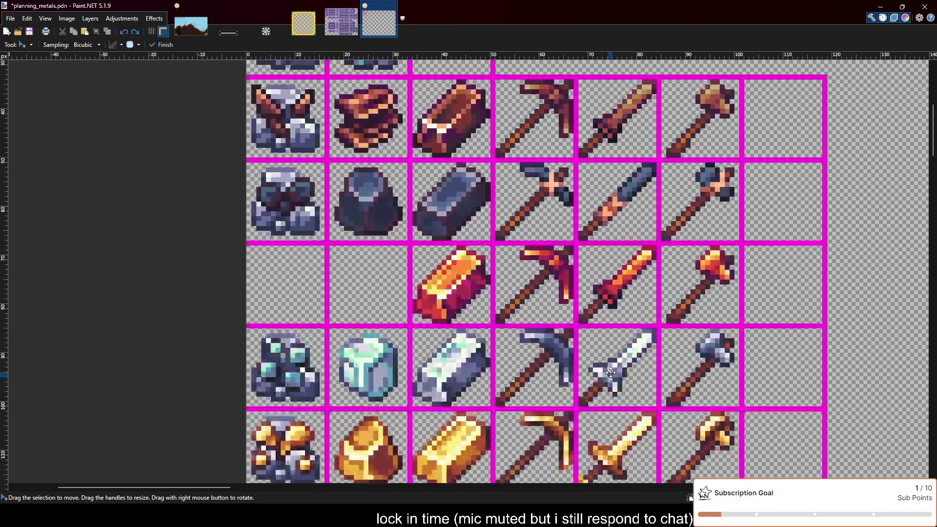
{"action": "scroll", "coordinate": [611, 361], "scroll_direction": "up", "scroll_amount": 2}
{"action": "scroll", "coordinate": [612, 361], "scroll_direction": "down", "scroll_amount": 5}
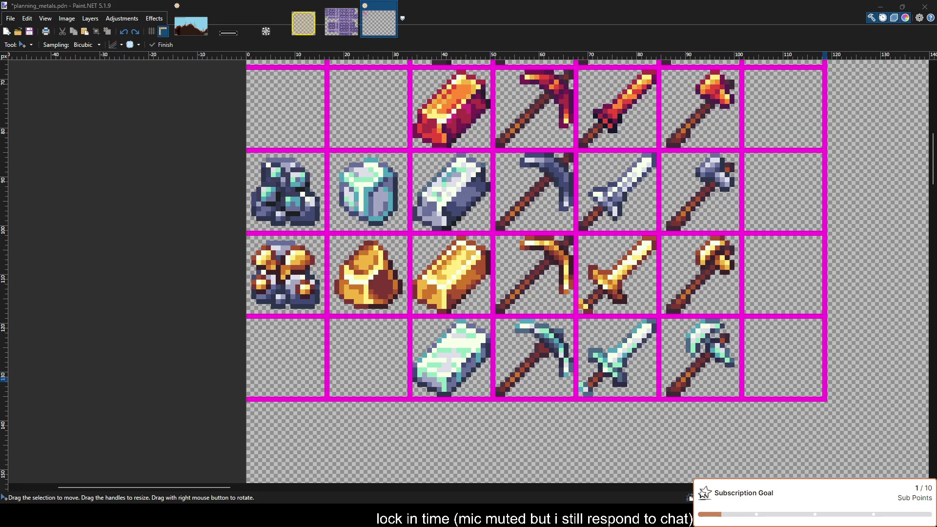
{"action": "left_click", "coordinate": [452, 315]}
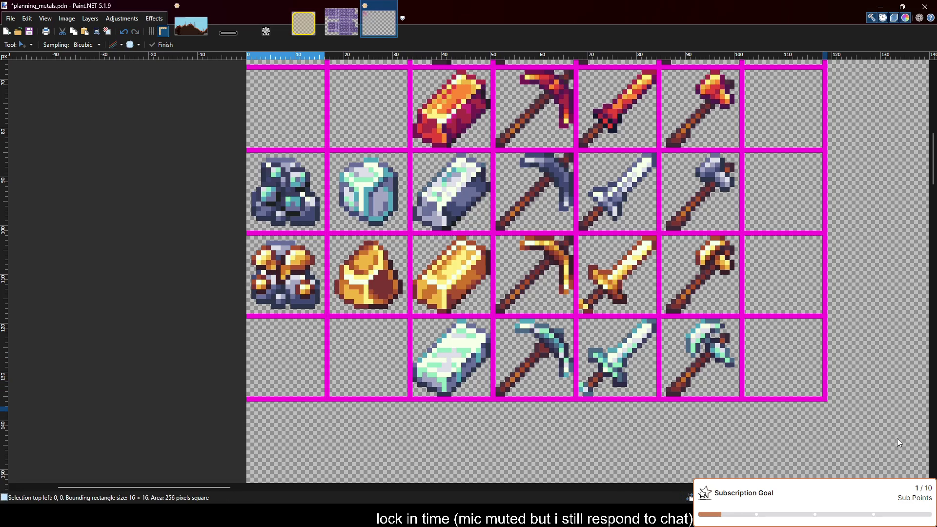
{"action": "key", "text": "ctrl+v"}
{"action": "left_click_drag", "start_coordinate": [315, 117], "coordinate": [320, 454]}
{"action": "key", "text": "ctrl+z"}
{"action": "key", "text": "ctrl+z"}
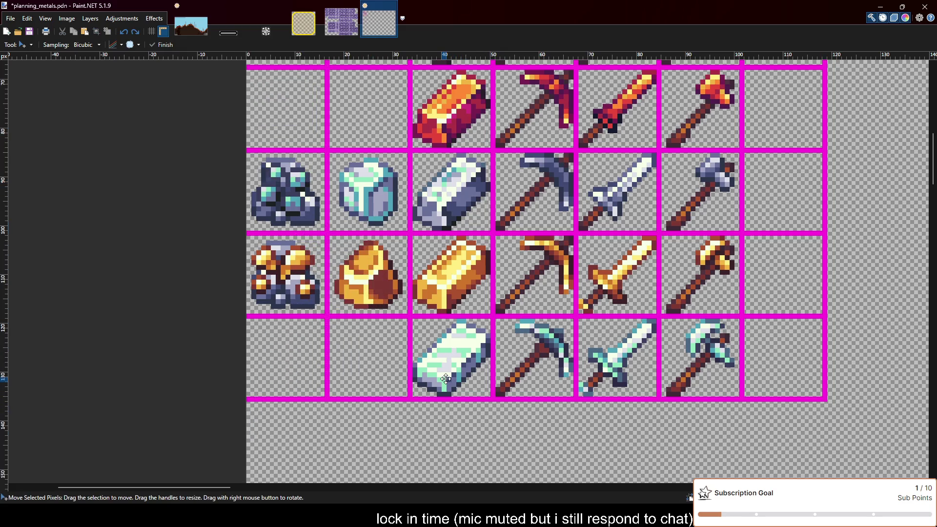
{"action": "scroll", "coordinate": [445, 378], "scroll_direction": "up", "scroll_amount": 5}
{"action": "scroll", "coordinate": [449, 366], "scroll_direction": "up", "scroll_amount": 5}
{"action": "scroll", "coordinate": [456, 351], "scroll_direction": "down", "scroll_amount": 7}
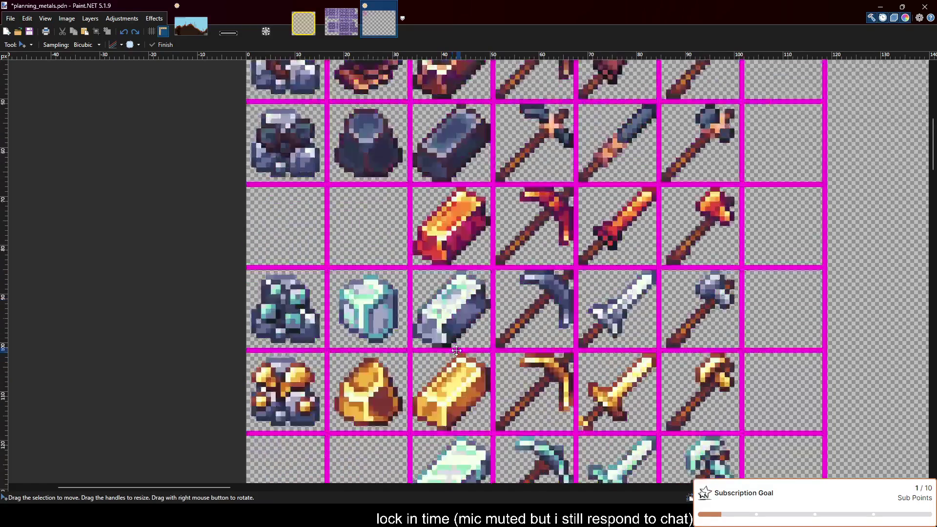
{"action": "scroll", "coordinate": [456, 350], "scroll_direction": "down", "scroll_amount": 5}
{"action": "scroll", "coordinate": [456, 351], "scroll_direction": "up", "scroll_amount": 2}
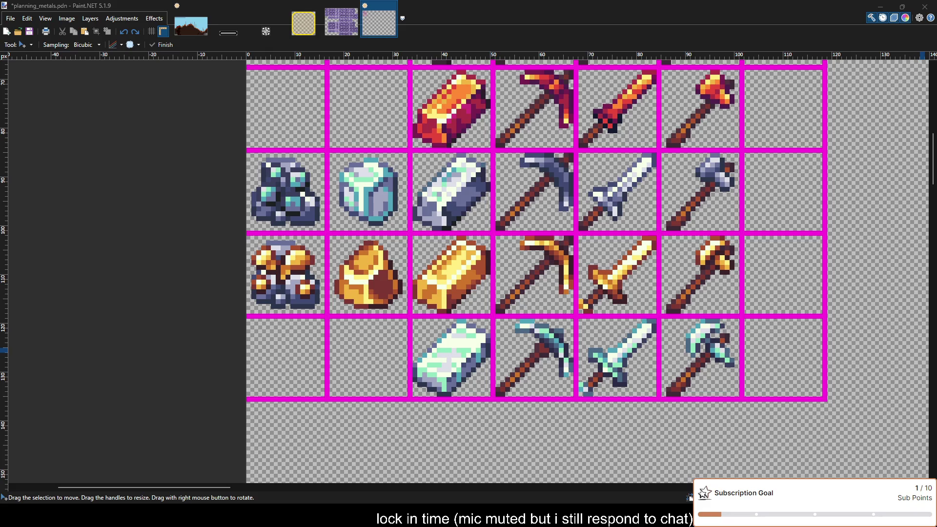
{"action": "scroll", "coordinate": [566, 307], "scroll_direction": "up", "scroll_amount": 9}
{"action": "scroll", "coordinate": [566, 306], "scroll_direction": "up", "scroll_amount": 2}
{"action": "scroll", "coordinate": [566, 307], "scroll_direction": "up", "scroll_amount": 4}
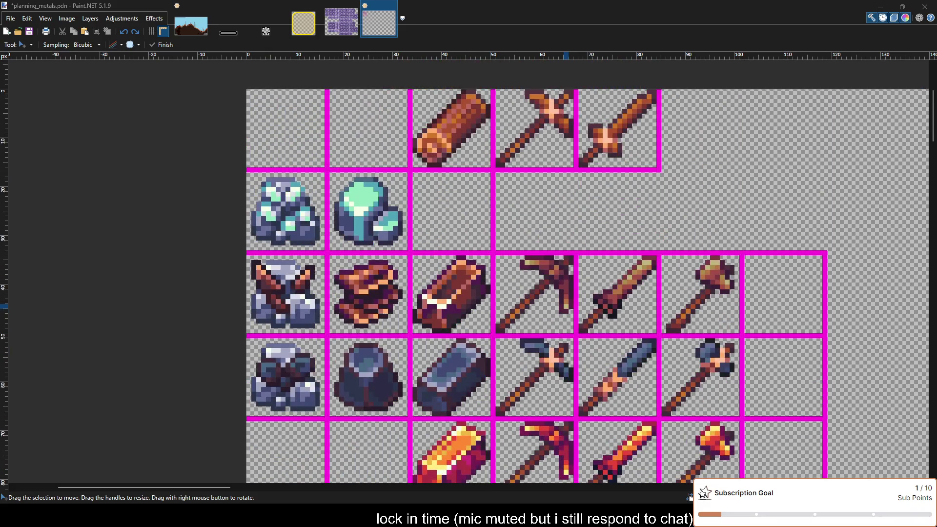
{"action": "scroll", "coordinate": [566, 306], "scroll_direction": "down", "scroll_amount": 6}
{"action": "scroll", "coordinate": [527, 283], "scroll_direction": "down", "scroll_amount": 1}
{"action": "scroll", "coordinate": [488, 379], "scroll_direction": "down", "scroll_amount": 1}
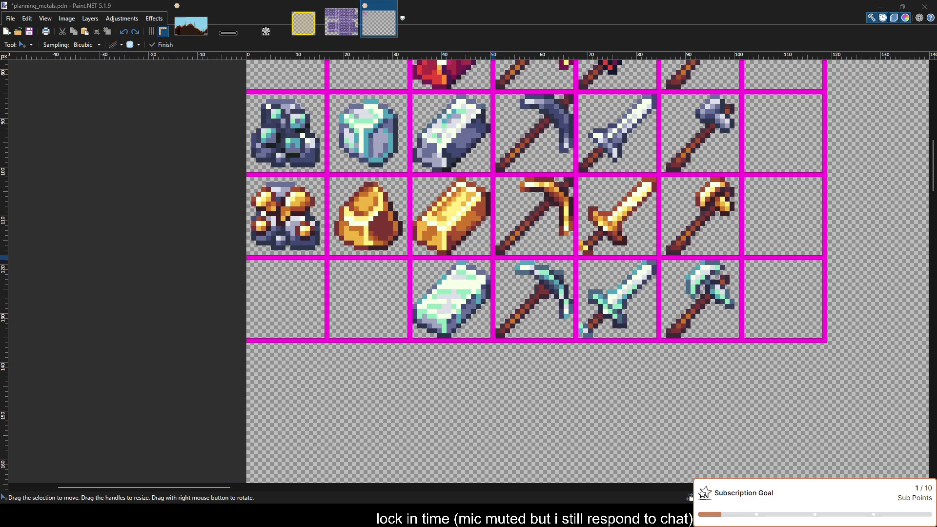
Draw black X marks across the red row's two empty leading cells.
{"action": "left_click", "coordinate": [23, 476]}
{"action": "key", "text": "o"}
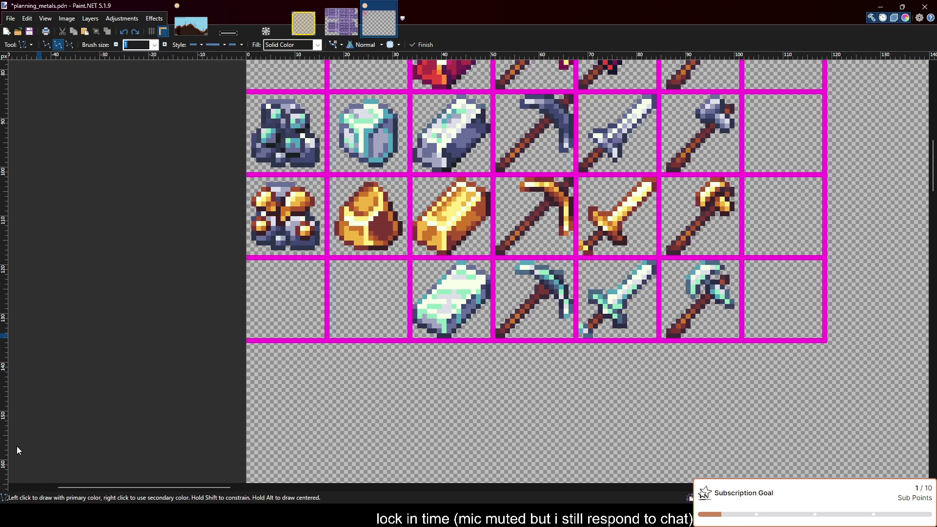
{"action": "scroll", "coordinate": [287, 226], "scroll_direction": "up", "scroll_amount": 2}
{"action": "scroll", "coordinate": [287, 226], "scroll_direction": "up", "scroll_amount": 2}
{"action": "scroll", "coordinate": [287, 226], "scroll_direction": "up", "scroll_amount": 3}
{"action": "scroll", "coordinate": [287, 226], "scroll_direction": "up", "scroll_amount": 1}
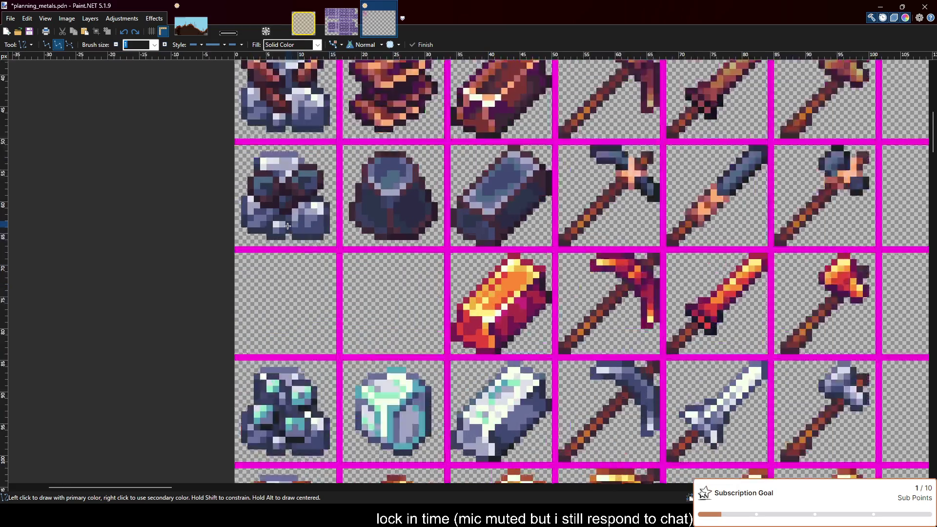
{"action": "scroll", "coordinate": [288, 226], "scroll_direction": "up", "scroll_amount": 1}
{"action": "left_click_drag", "start_coordinate": [355, 261], "coordinate": [465, 370]}
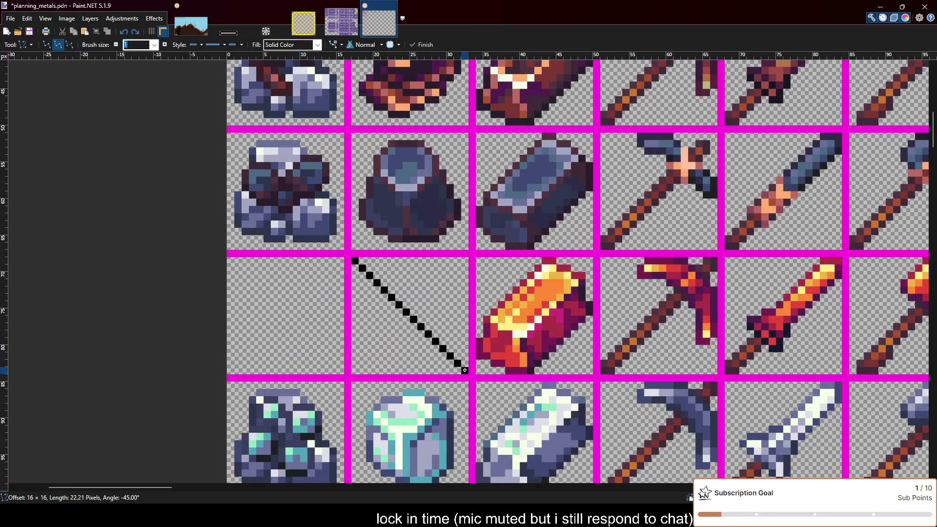
{"action": "left_click_drag", "start_coordinate": [355, 370], "coordinate": [465, 263]}
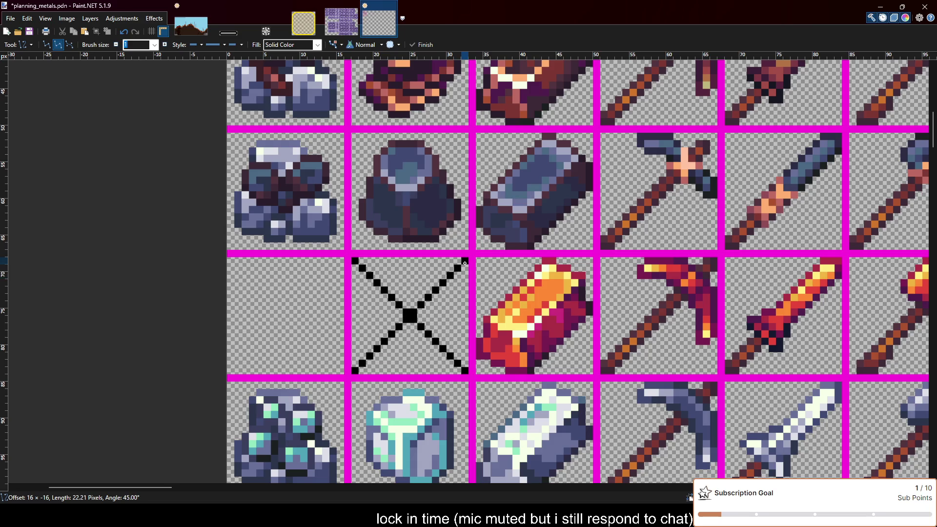
{"action": "left_click_drag", "start_coordinate": [342, 371], "coordinate": [229, 261]}
{"action": "mouse_move", "coordinate": [230, 371]}
{"action": "left_mouse_down"}
{"action": "mouse_move", "coordinate": [346, 277]}
{"action": "mouse_move", "coordinate": [343, 262]}
{"action": "left_mouse_up"}
Save the sprite sheet as planning_metals.pdn.
{"action": "scroll", "coordinate": [310, 258], "scroll_direction": "down", "scroll_amount": 2}
{"action": "scroll", "coordinate": [341, 294], "scroll_direction": "down", "scroll_amount": 2}
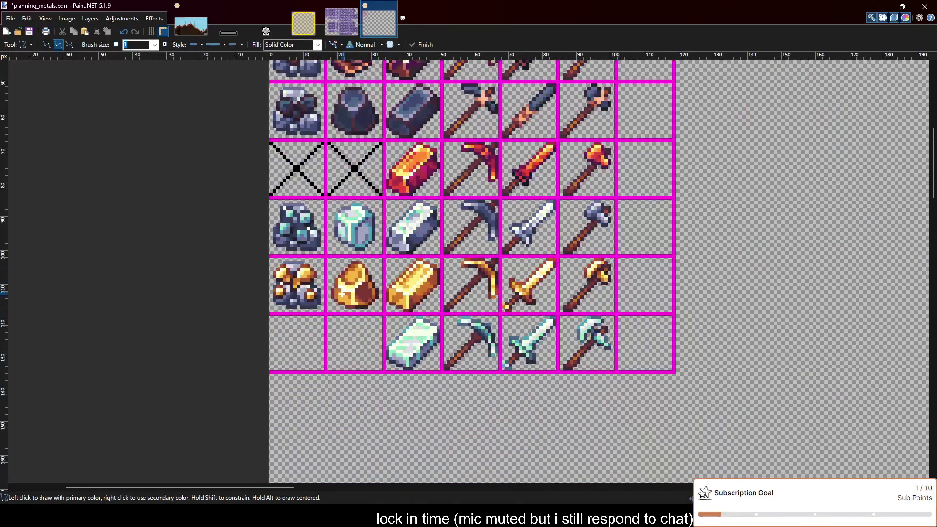
{"action": "key", "text": "ctrl+s"}
{"action": "scroll", "coordinate": [370, 406], "scroll_direction": "up", "scroll_amount": 1}
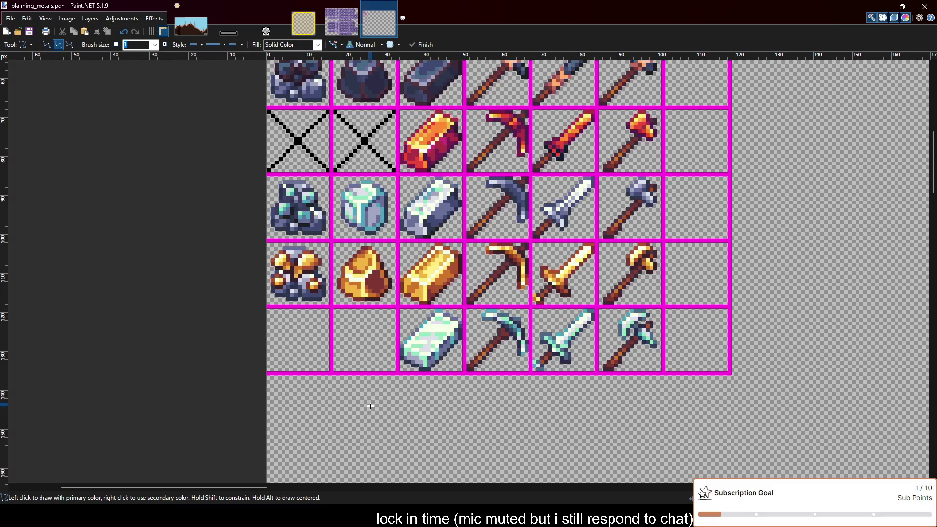
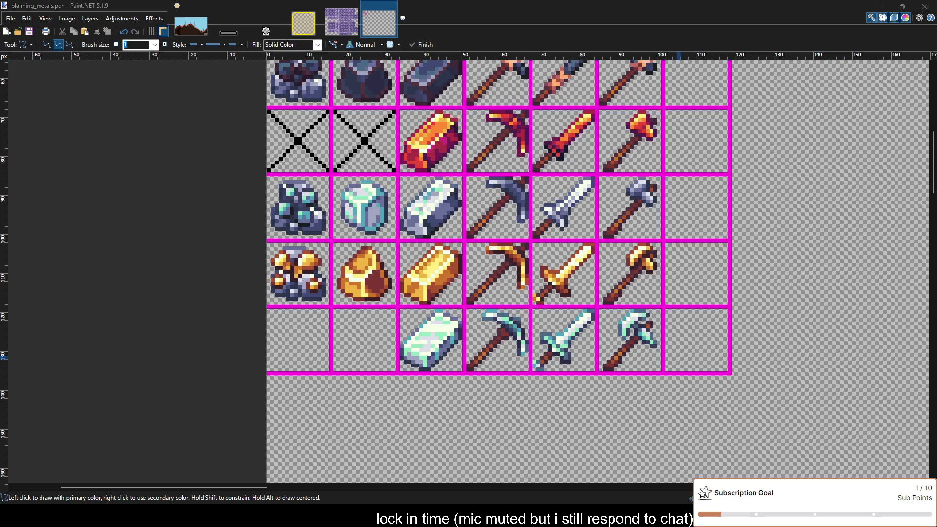
Switch to Rectangle Select and zoom in on the two crystal ore cells.
{"action": "scroll", "coordinate": [648, 292], "scroll_direction": "up", "scroll_amount": 3}
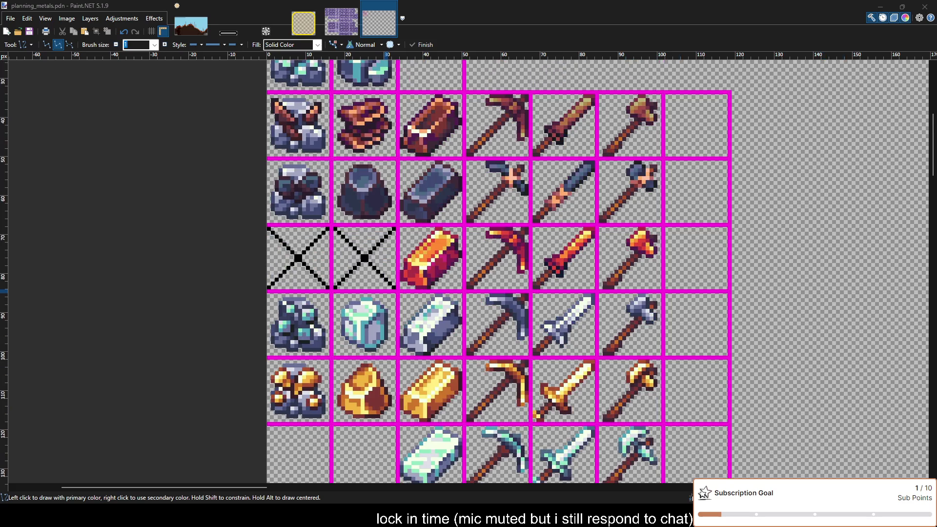
{"action": "scroll", "coordinate": [389, 257], "scroll_direction": "down", "scroll_amount": 3}
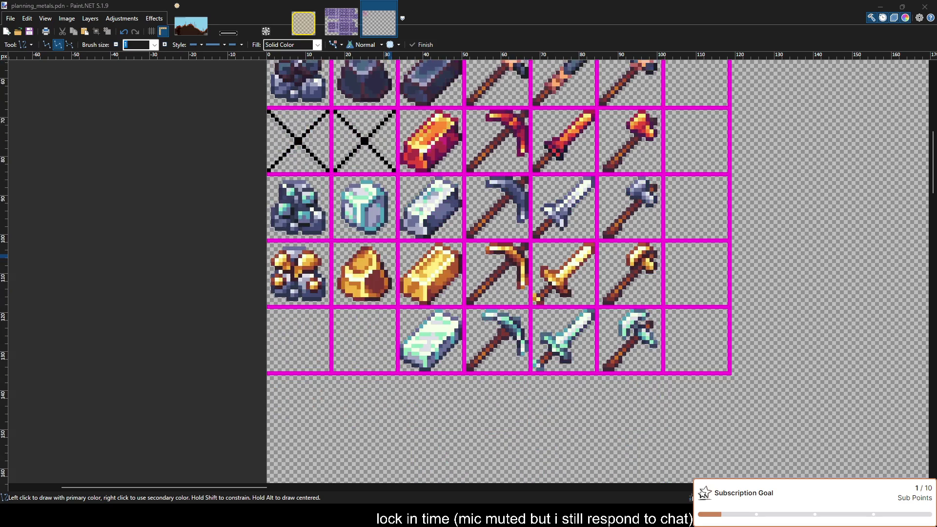
{"action": "scroll", "coordinate": [389, 257], "scroll_direction": "up", "scroll_amount": 4}
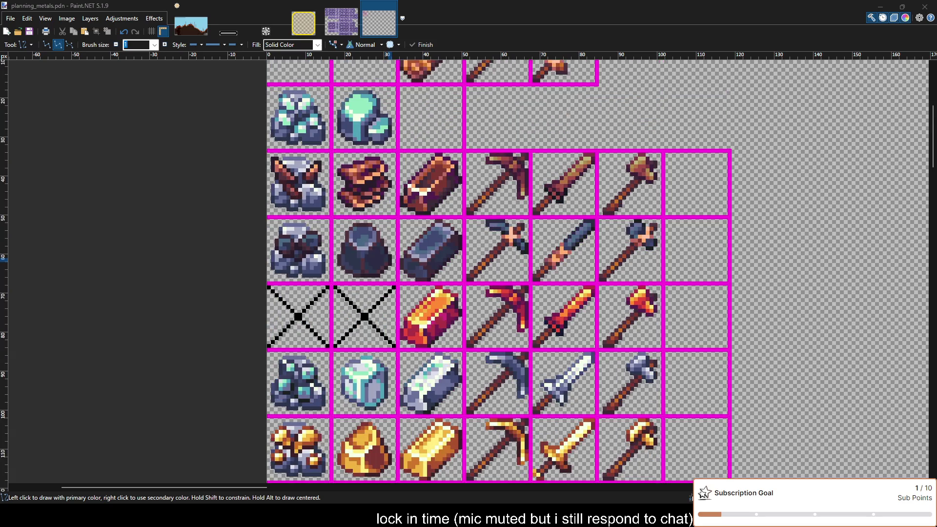
{"action": "scroll", "coordinate": [389, 257], "scroll_direction": "down", "scroll_amount": 2}
{"action": "scroll", "coordinate": [410, 257], "scroll_direction": "up", "scroll_amount": 5}
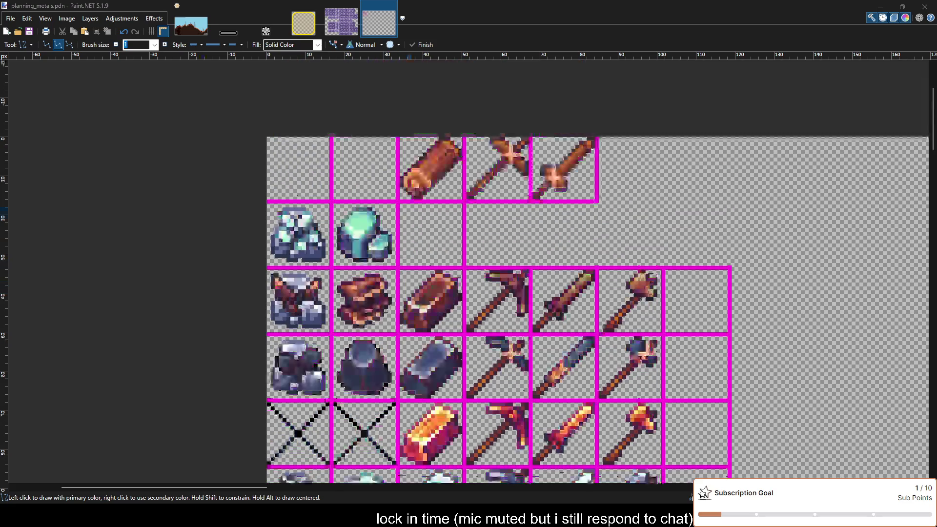
{"action": "key", "text": "s"}
{"action": "scroll", "coordinate": [278, 278], "scroll_direction": "up", "scroll_amount": 3}
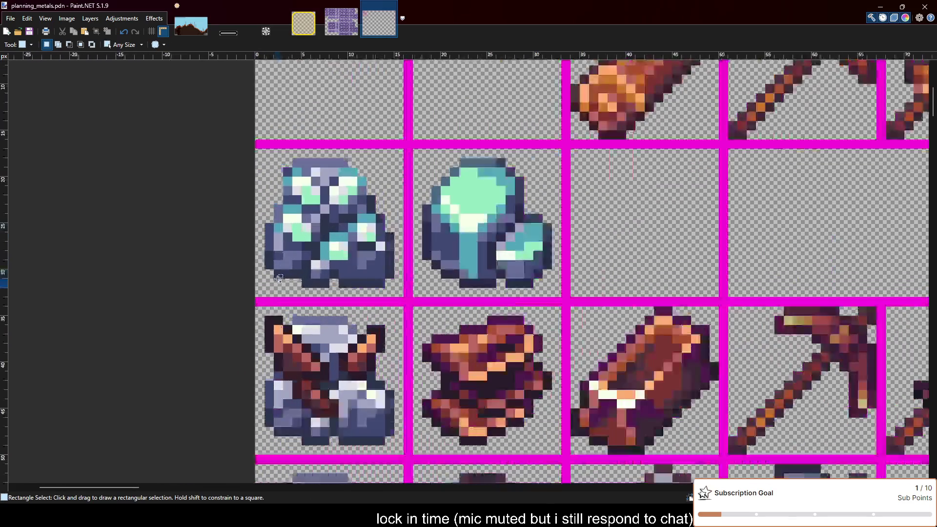
Select the left crystal ore, then undo the previously drawn X marks.
{"action": "left_click_drag", "start_coordinate": [256, 296], "coordinate": [560, 149]}
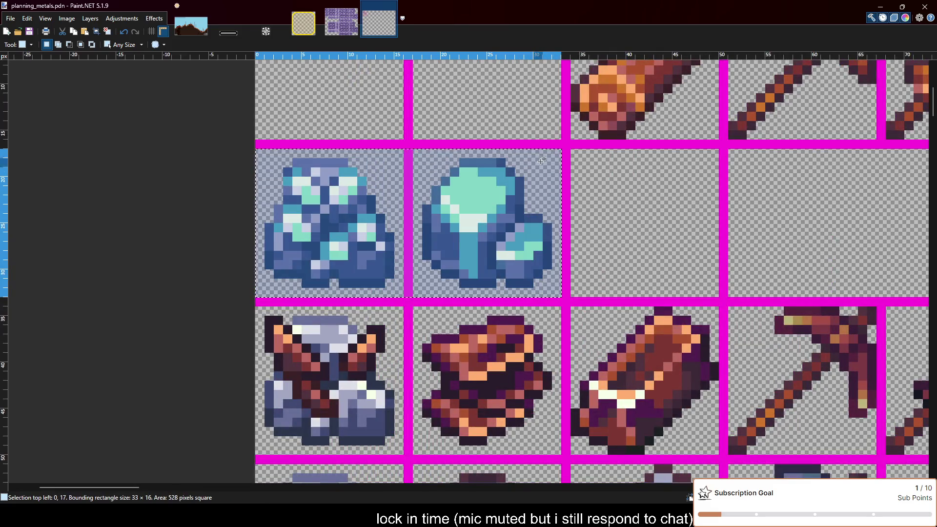
{"action": "left_click_drag", "start_coordinate": [256, 297], "coordinate": [402, 152]}
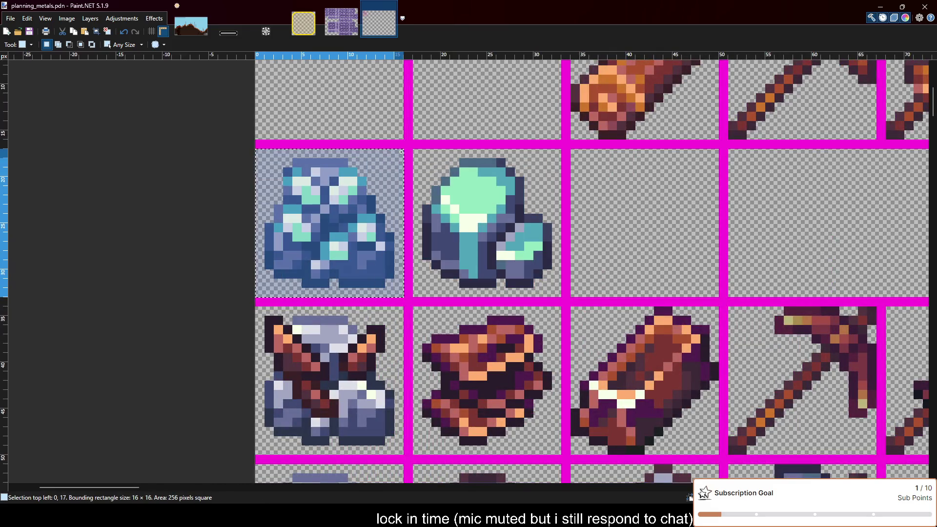
{"action": "scroll", "coordinate": [398, 190], "scroll_direction": "down", "scroll_amount": 4}
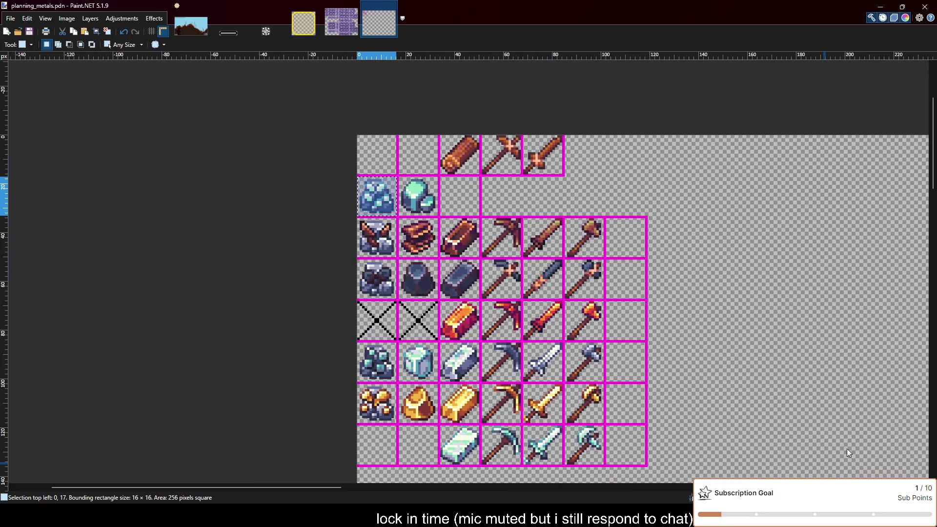
{"action": "key", "text": "ctrl+z"}
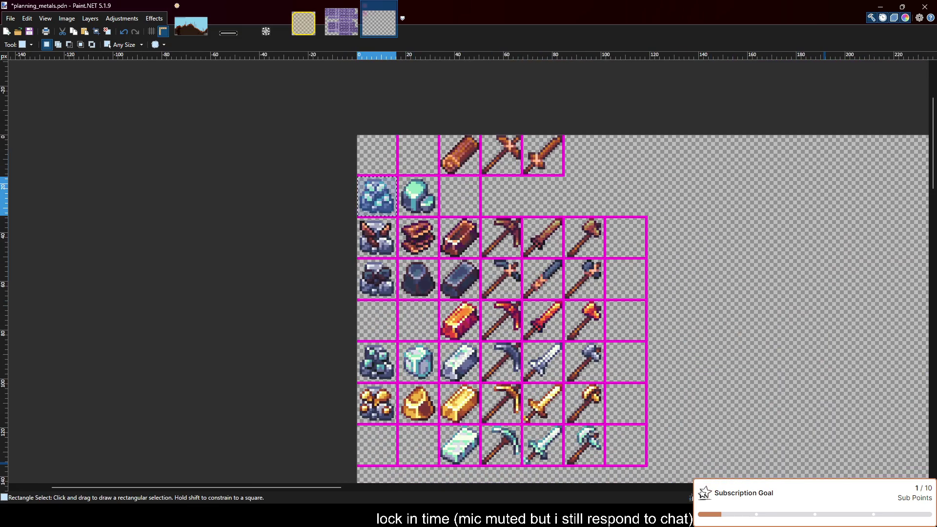
{"action": "key", "text": "ctrl+y"}
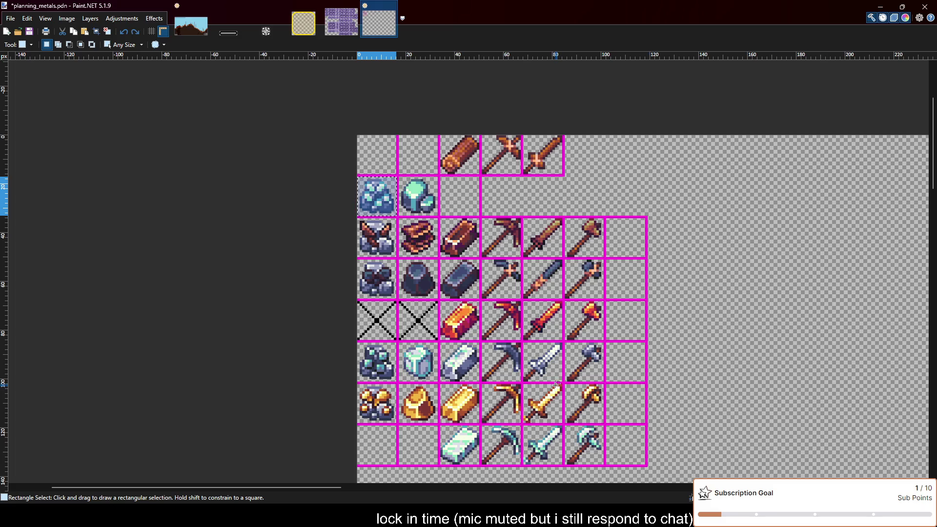
{"action": "key", "text": "ctrl+z"}
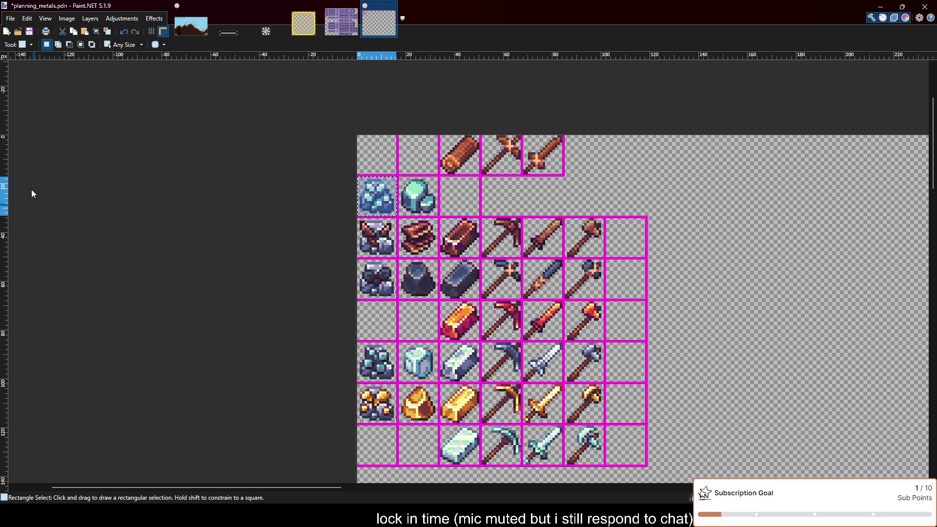
Draw black diagonal lines forming X marks across the two empty red-row cells.
{"action": "key", "text": "o"}
{"action": "scroll", "coordinate": [333, 194], "scroll_direction": "up", "scroll_amount": 3}
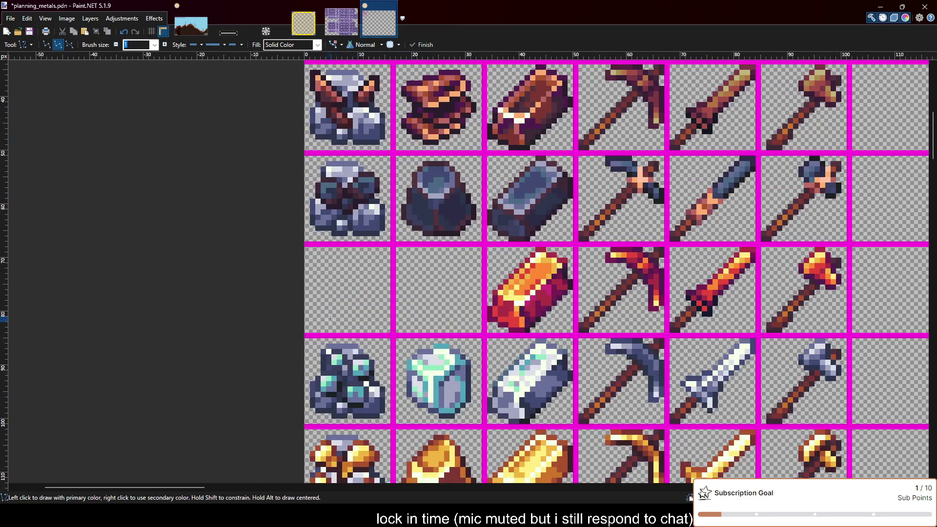
{"action": "scroll", "coordinate": [312, 332], "scroll_direction": "up", "scroll_amount": 1}
{"action": "left_click_drag", "start_coordinate": [305, 328], "coordinate": [416, 220]}
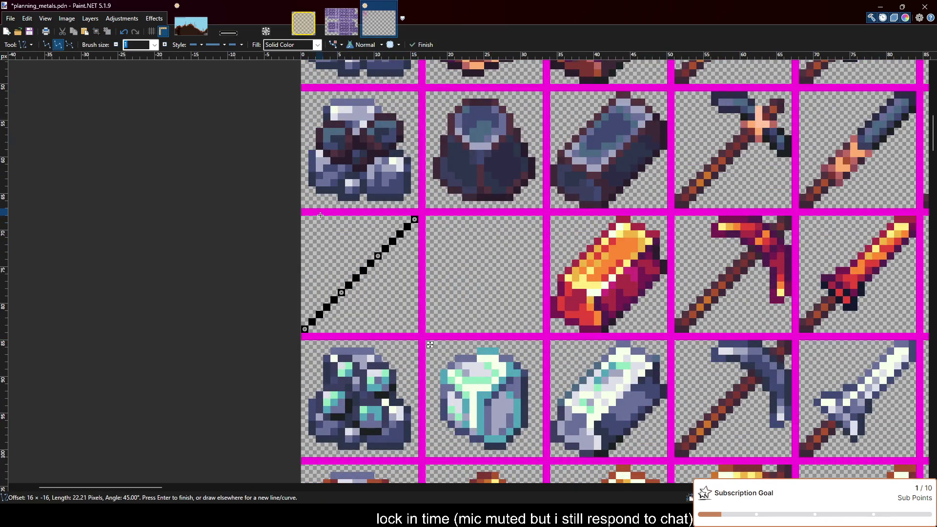
{"action": "mouse_move", "coordinate": [305, 220]}
{"action": "left_mouse_down"}
{"action": "mouse_move", "coordinate": [413, 330]}
{"action": "mouse_move", "coordinate": [539, 220]}
{"action": "left_mouse_up"}
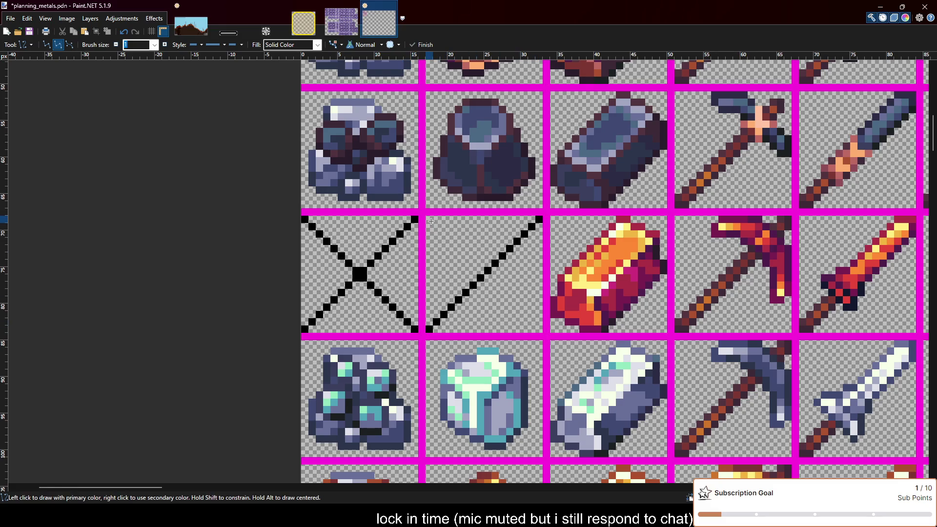
{"action": "left_click_drag", "start_coordinate": [429, 220], "coordinate": [540, 330]}
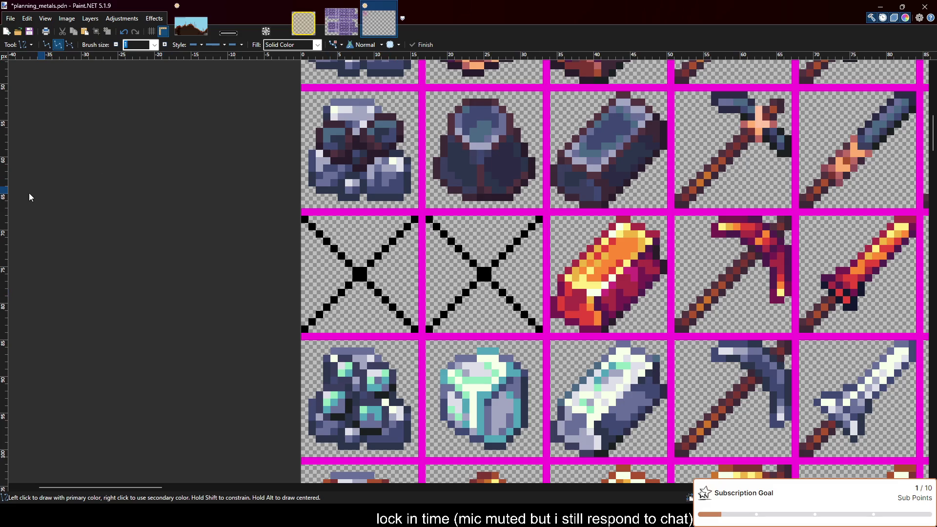
{"action": "key", "text": "o"}
{"action": "key", "text": "s"}
{"action": "scroll", "coordinate": [287, 278], "scroll_direction": "up", "scroll_amount": 5}
{"action": "scroll", "coordinate": [291, 266], "scroll_direction": "down", "scroll_amount": 1}
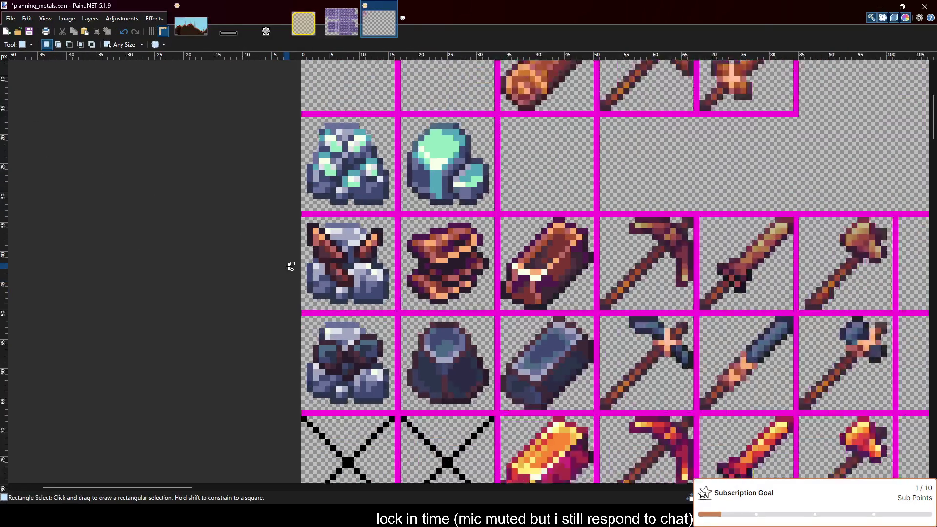
Move the top-left crystal ore down into the bottom row's first cell.
{"action": "scroll", "coordinate": [291, 266], "scroll_direction": "down", "scroll_amount": 1}
{"action": "mouse_move", "coordinate": [301, 142]}
{"action": "left_mouse_down"}
{"action": "mouse_move", "coordinate": [408, 188]}
{"action": "mouse_move", "coordinate": [380, 220]}
{"action": "left_mouse_up"}
{"action": "scroll", "coordinate": [375, 215], "scroll_direction": "down", "scroll_amount": 8}
{"action": "scroll", "coordinate": [374, 214], "scroll_direction": "down", "scroll_amount": 2}
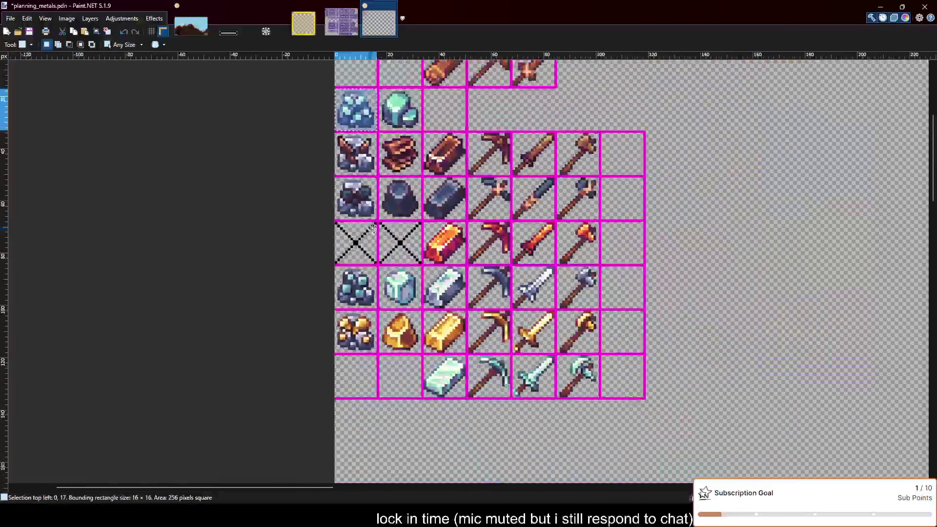
{"action": "key", "text": "m"}
{"action": "left_click_drag", "start_coordinate": [366, 122], "coordinate": [374, 394]}
{"action": "key", "text": "ctrl+z"}
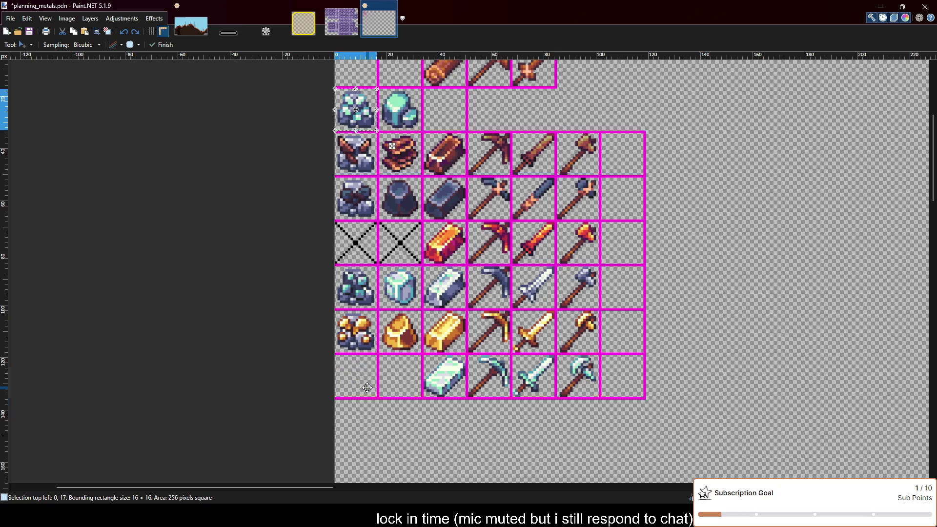
{"action": "key", "text": "ctrl+z"}
{"action": "key", "text": "ctrl+y"}
{"action": "left_click_drag", "start_coordinate": [367, 124], "coordinate": [360, 389]}
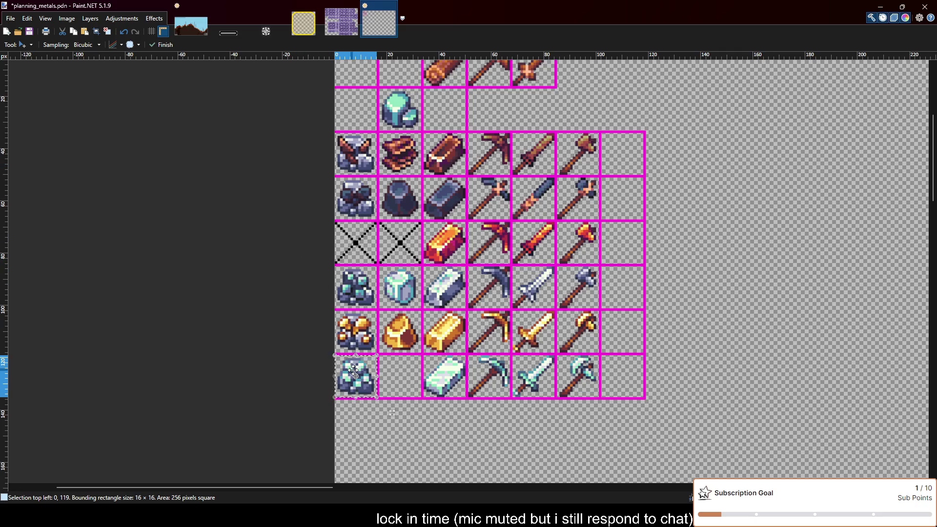
Move the second crystal ore into the next empty bottom-row cell and commit it.
{"action": "key", "text": "m"}
{"action": "left_click_drag", "start_coordinate": [368, 357], "coordinate": [410, 101]}
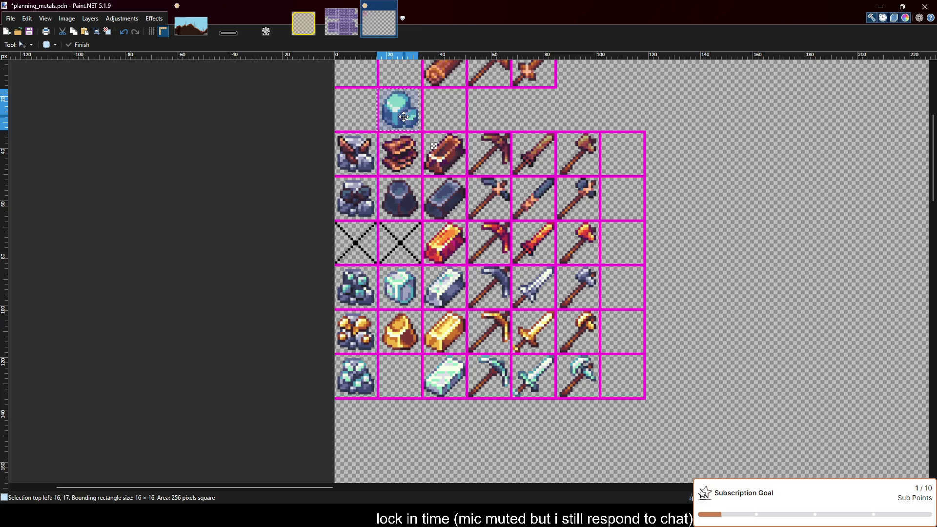
{"action": "key", "text": "m"}
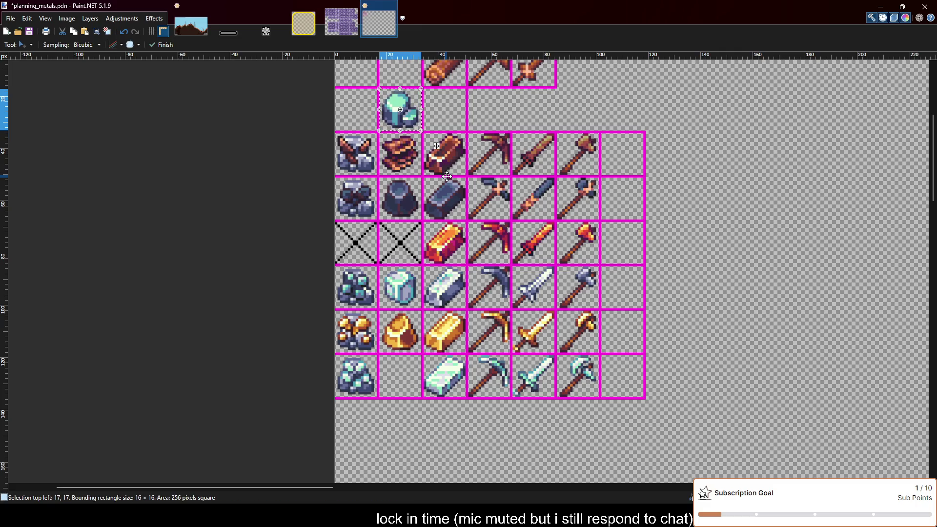
{"action": "left_click_drag", "start_coordinate": [406, 122], "coordinate": [407, 388]}
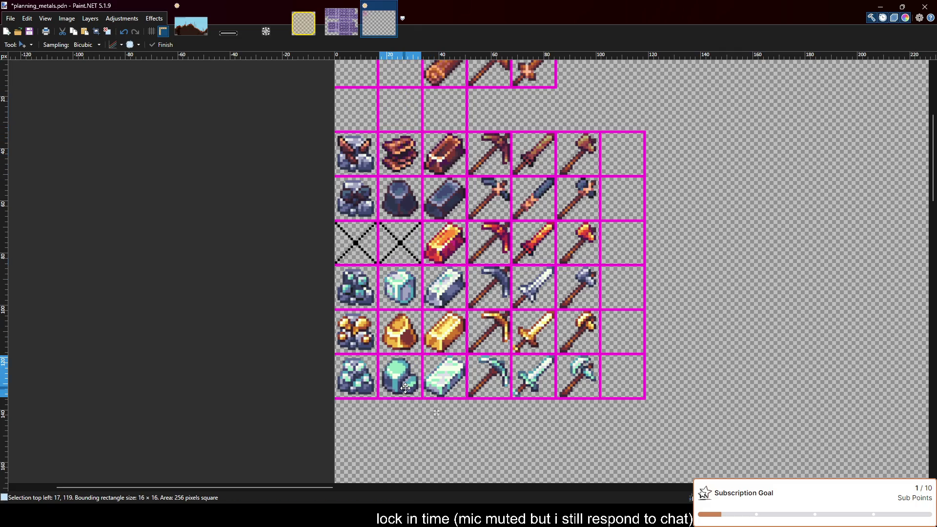
{"action": "scroll", "coordinate": [437, 434], "scroll_direction": "up", "scroll_amount": 2}
{"action": "key", "text": "ctrl+d"}
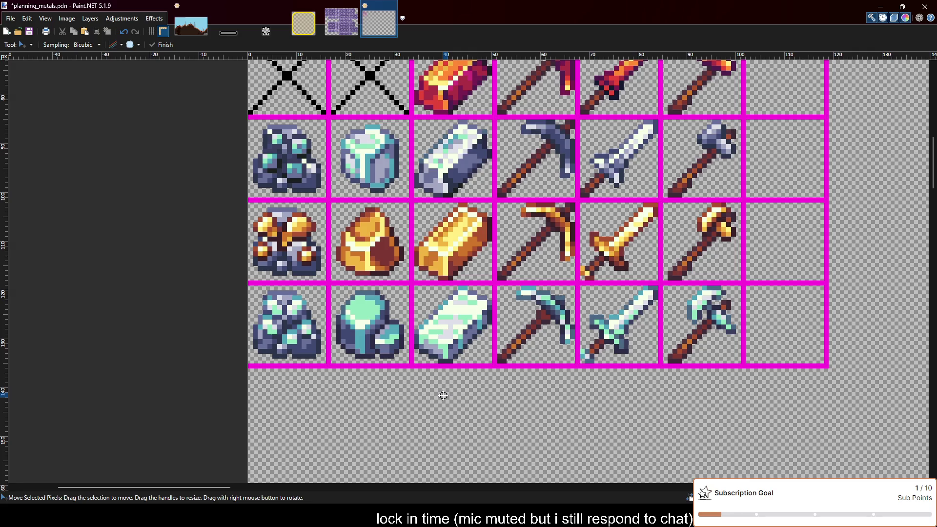
{"action": "scroll", "coordinate": [402, 406], "scroll_direction": "up", "scroll_amount": 3}
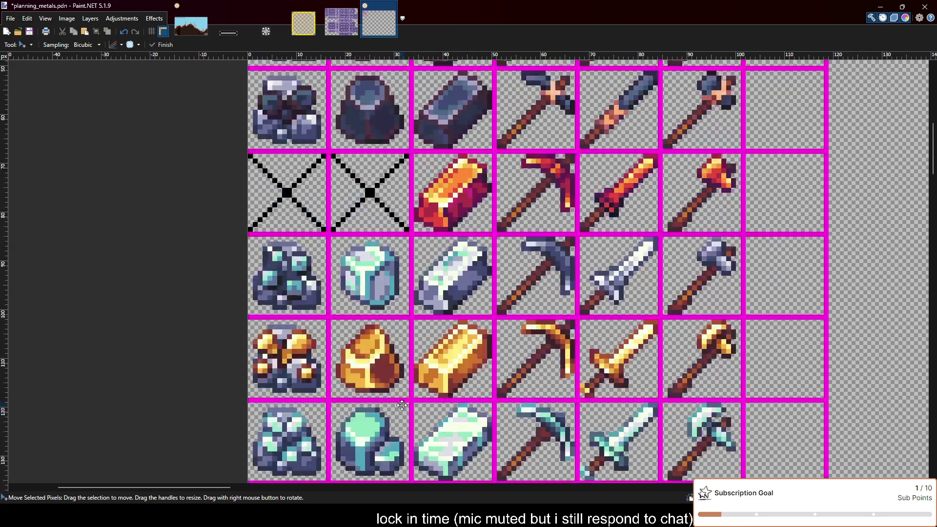
{"action": "scroll", "coordinate": [402, 405], "scroll_direction": "down", "scroll_amount": 1, "text": "ctrl"}
{"action": "scroll", "coordinate": [383, 384], "scroll_direction": "down", "scroll_amount": 1}
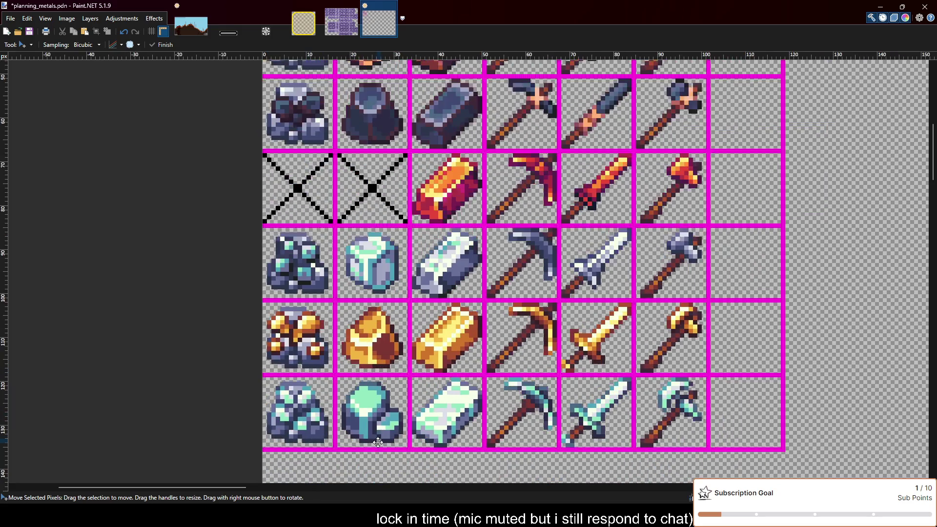
{"action": "scroll", "coordinate": [378, 442], "scroll_direction": "up", "scroll_amount": 1, "text": "ctrl"}
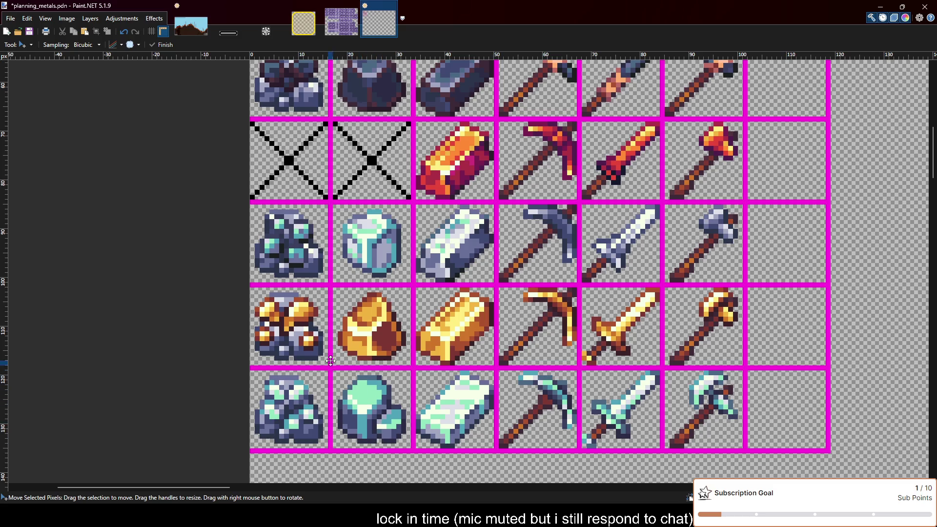
{"action": "key", "text": "s"}
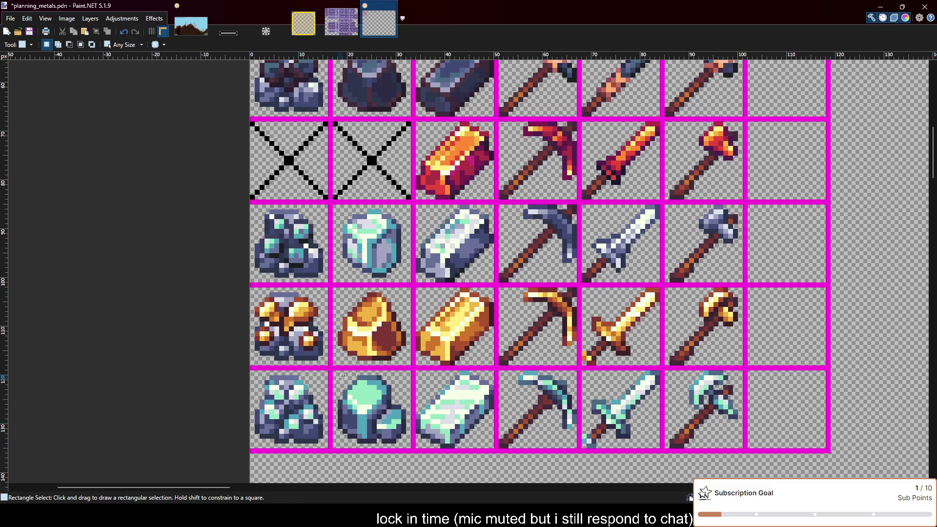
Cut the teal gem and move the light-blue gem into the empty bottom-row cell.
{"action": "mouse_move", "coordinate": [335, 371]}
{"action": "left_mouse_down"}
{"action": "mouse_move", "coordinate": [409, 442]}
{"action": "mouse_move", "coordinate": [422, 311]}
{"action": "left_mouse_up"}
{"action": "key", "text": "Delete"}
{"action": "key", "text": "ctrl+v"}
{"action": "scroll", "coordinate": [409, 442], "scroll_direction": "down", "scroll_amount": 5}
{"action": "scroll", "coordinate": [422, 311], "scroll_direction": "up", "scroll_amount": 2}
{"action": "scroll", "coordinate": [394, 307], "scroll_direction": "up", "scroll_amount": 3}
{"action": "scroll", "coordinate": [386, 281], "scroll_direction": "down", "scroll_amount": 1}
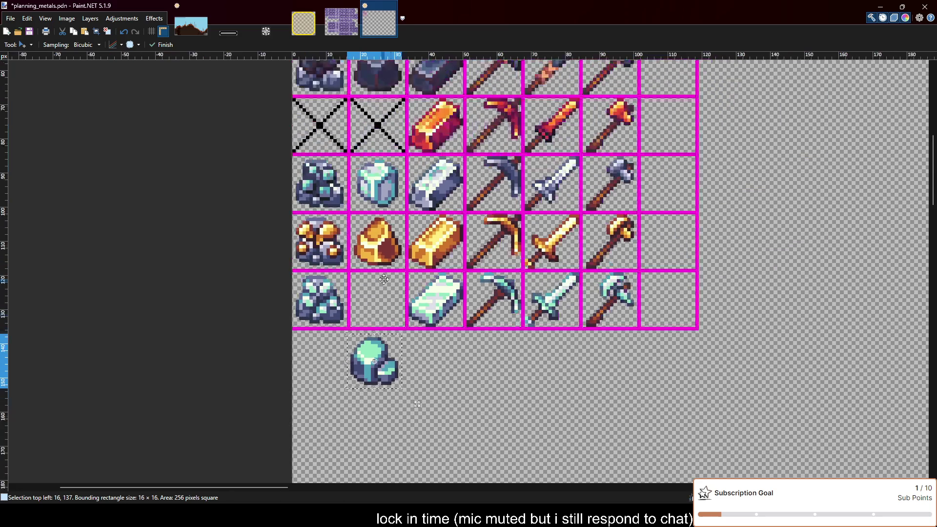
{"action": "key", "text": "m"}
{"action": "left_click_drag", "start_coordinate": [384, 375], "coordinate": [390, 195]}
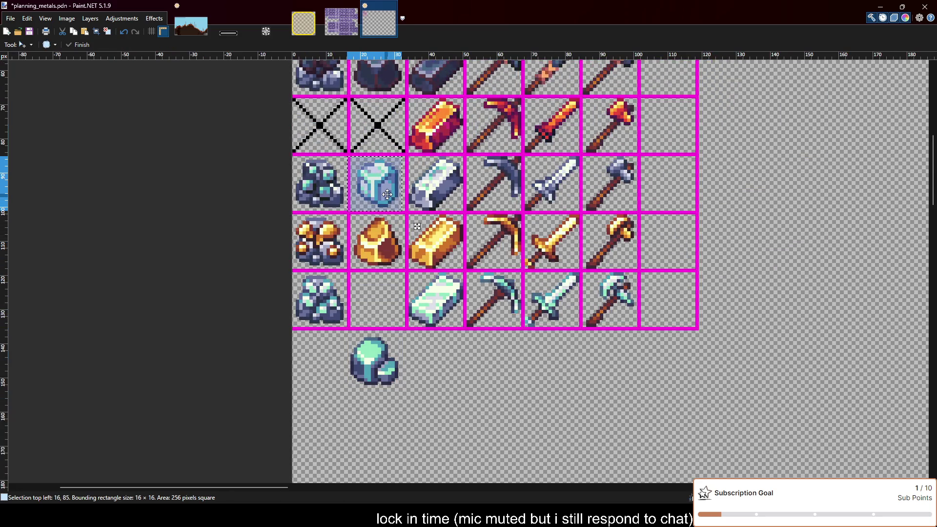
{"action": "key", "text": "m"}
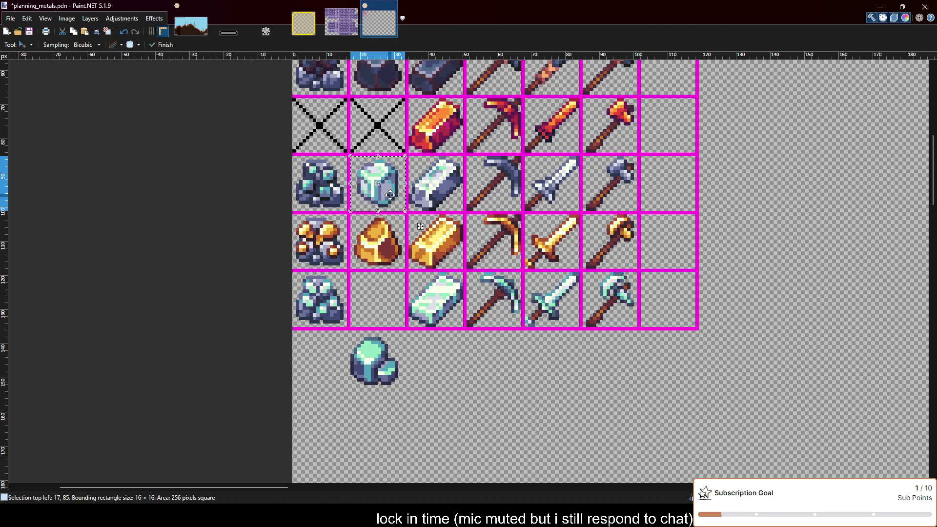
{"action": "left_click_drag", "start_coordinate": [390, 194], "coordinate": [391, 312]}
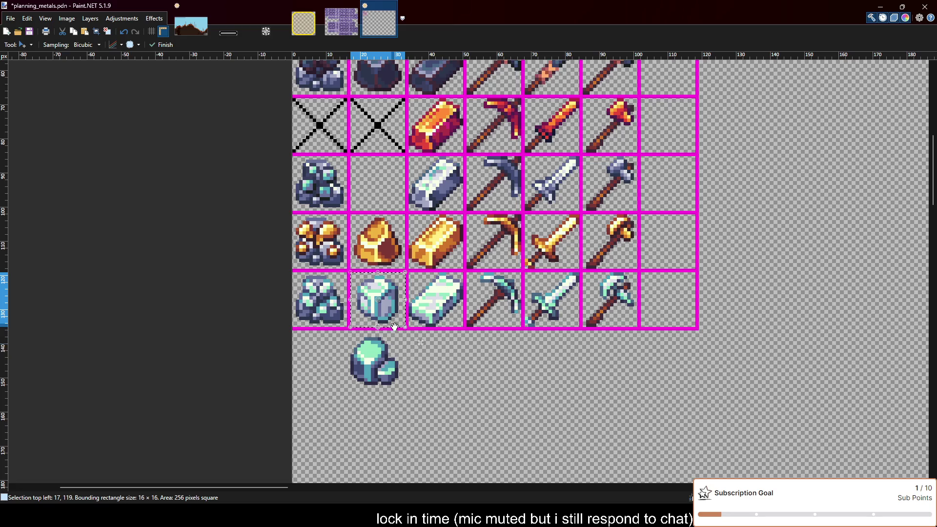
Delete the stray gem below the grid and place the teal gem beside the teal ore.
{"action": "key", "text": "m"}
{"action": "left_click_drag", "start_coordinate": [393, 317], "coordinate": [393, 375]}
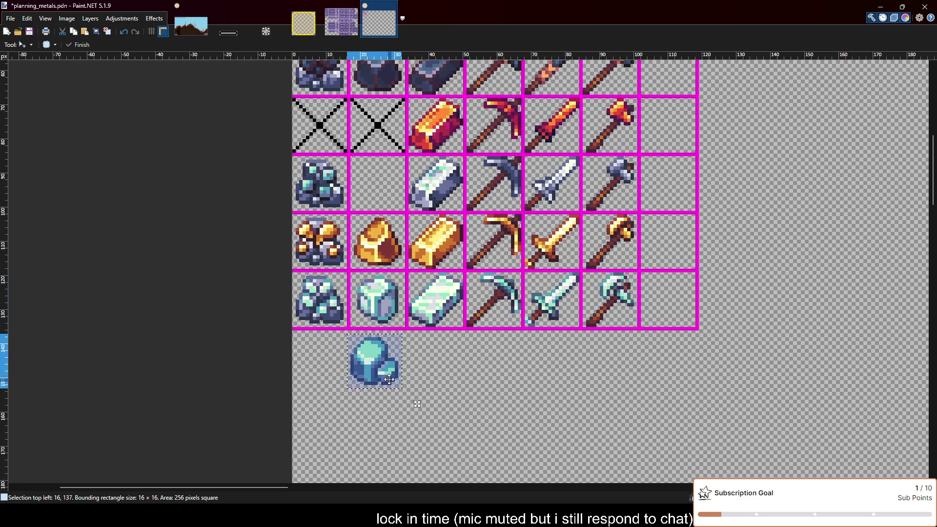
{"action": "key", "text": "Delete"}
{"action": "key", "text": "ctrl+v"}
{"action": "left_click_drag", "start_coordinate": [393, 371], "coordinate": [389, 189]}
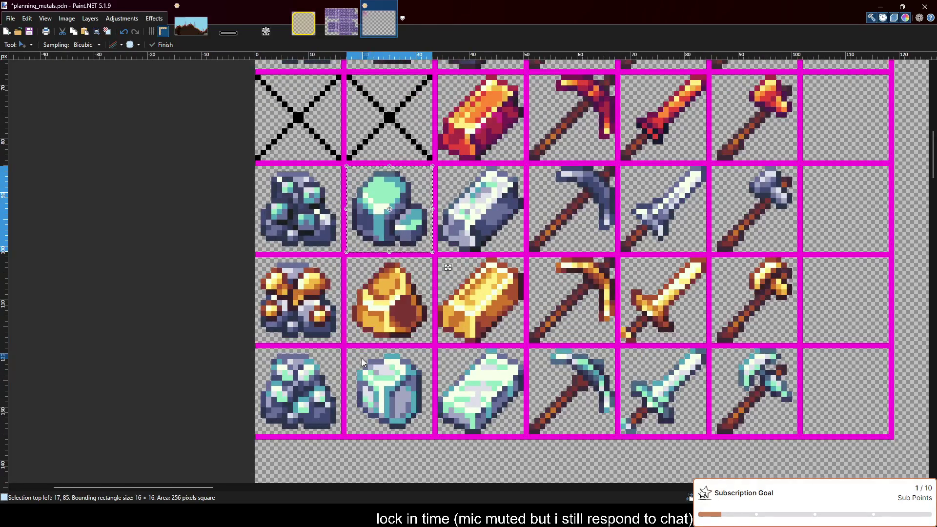
{"action": "key", "text": "ctrl+d"}
{"action": "scroll", "coordinate": [303, 371], "scroll_direction": "down", "scroll_amount": 2}
{"action": "scroll", "coordinate": [280, 393], "scroll_direction": "up", "scroll_amount": 1}
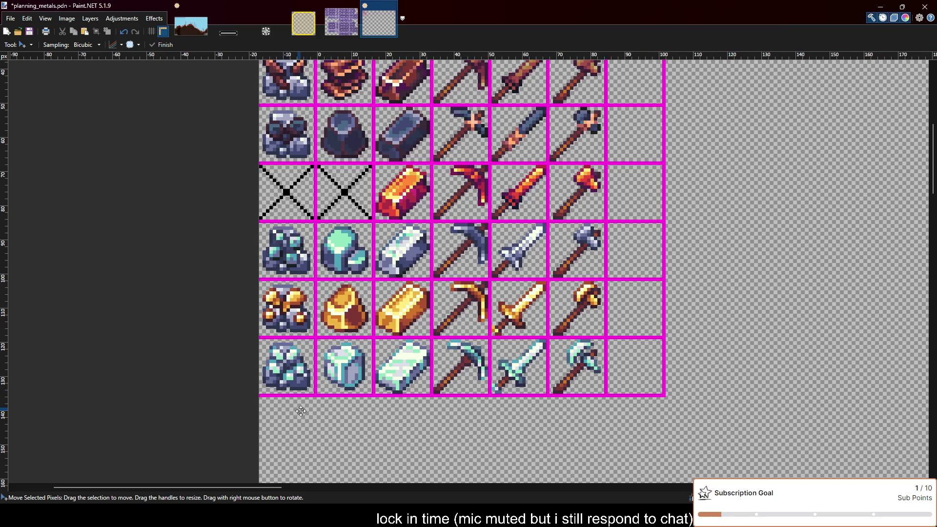
Save planning_metals.pdn and scroll around the canvas to review the grid.
{"action": "scroll", "coordinate": [404, 432], "scroll_direction": "left", "scroll_amount": 2}
{"action": "key", "text": "ctrl+s"}
{"action": "scroll", "coordinate": [408, 433], "scroll_direction": "up", "scroll_amount": 3}
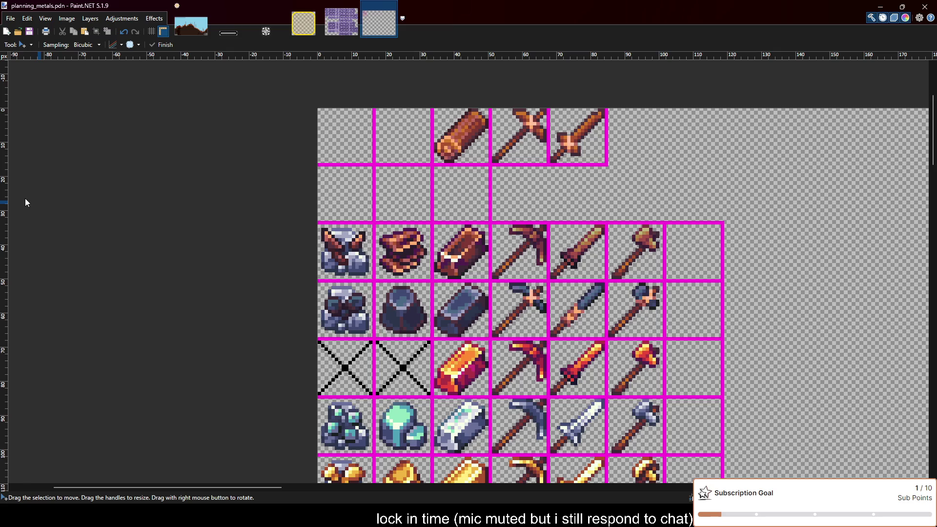
{"action": "scroll", "coordinate": [450, 282], "scroll_direction": "down", "scroll_amount": 2}
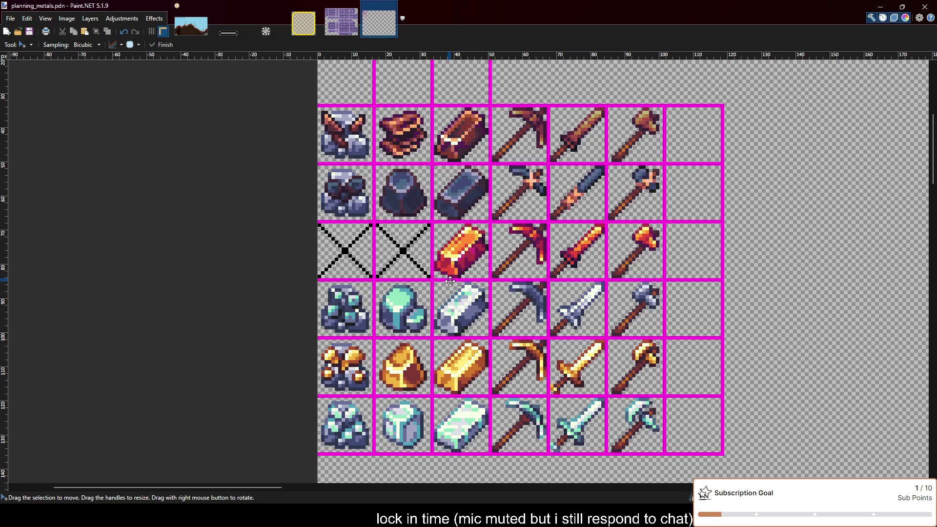
{"action": "scroll", "coordinate": [450, 282], "scroll_direction": "down", "scroll_amount": 1}
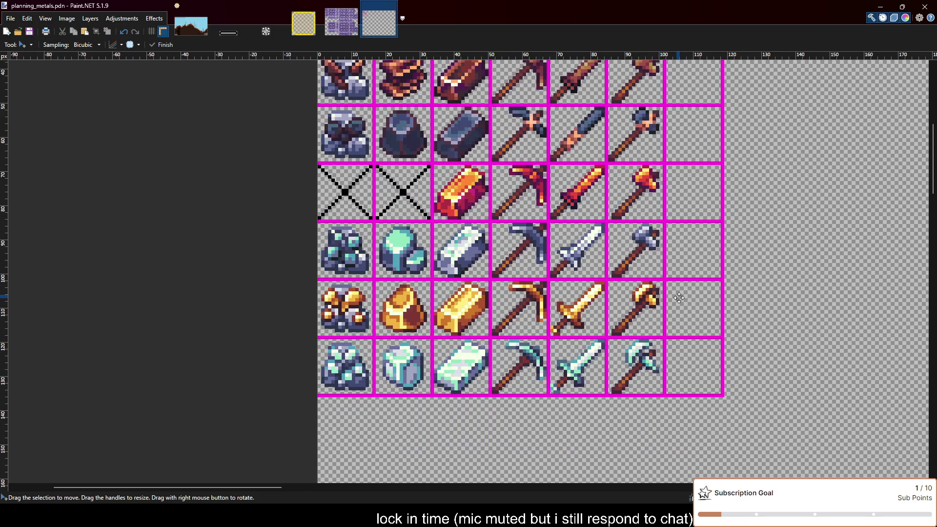
{"action": "scroll", "coordinate": [679, 298], "scroll_direction": "up", "scroll_amount": 1, "text": "ctrl"}
{"action": "scroll", "coordinate": [564, 352], "scroll_direction": "up", "scroll_amount": 3}
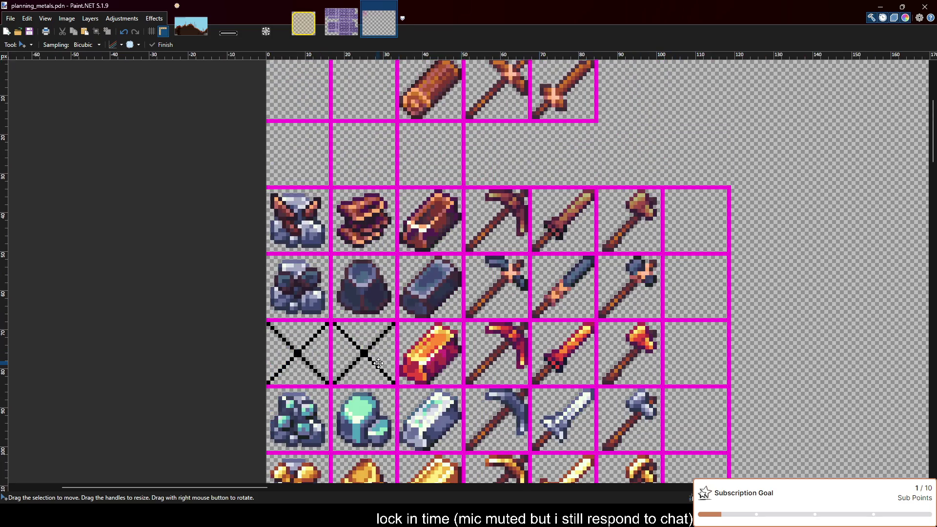
{"action": "scroll", "coordinate": [379, 363], "scroll_direction": "up", "scroll_amount": 1}
{"action": "scroll", "coordinate": [378, 363], "scroll_direction": "down", "scroll_amount": 2}
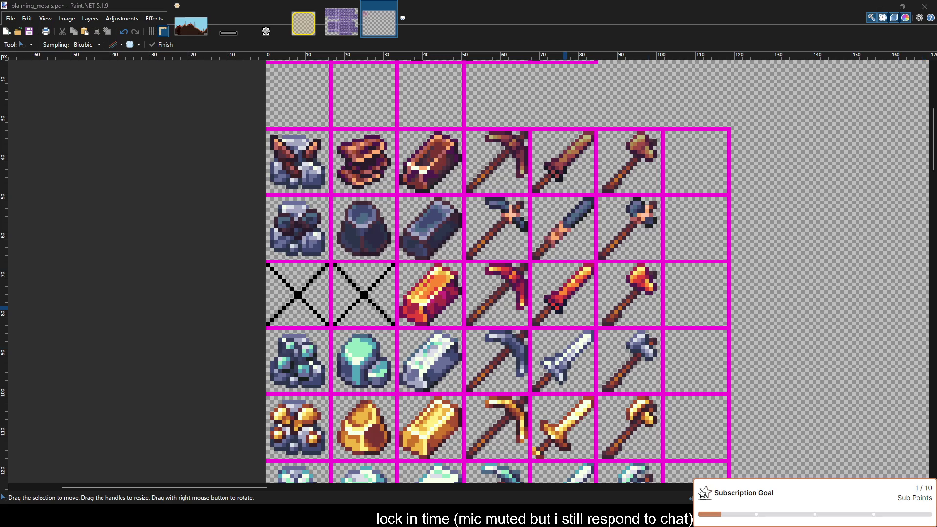
{"action": "scroll", "coordinate": [267, 317], "scroll_direction": "up", "scroll_amount": 1}
Select the second X placeholder cell in the red-metal row and delete it.
{"action": "key", "text": "s"}
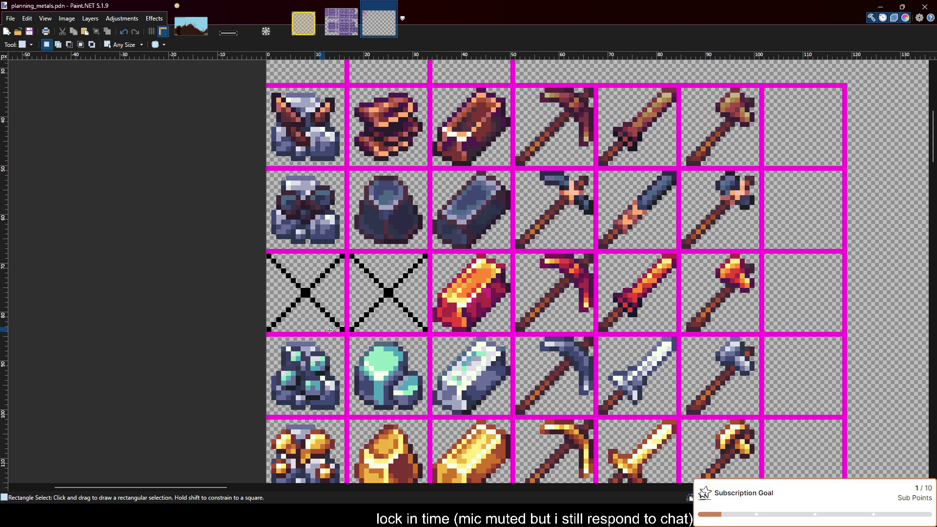
{"action": "left_click_drag", "start_coordinate": [352, 256], "coordinate": [428, 333]}
{"action": "key", "text": "Delete"}
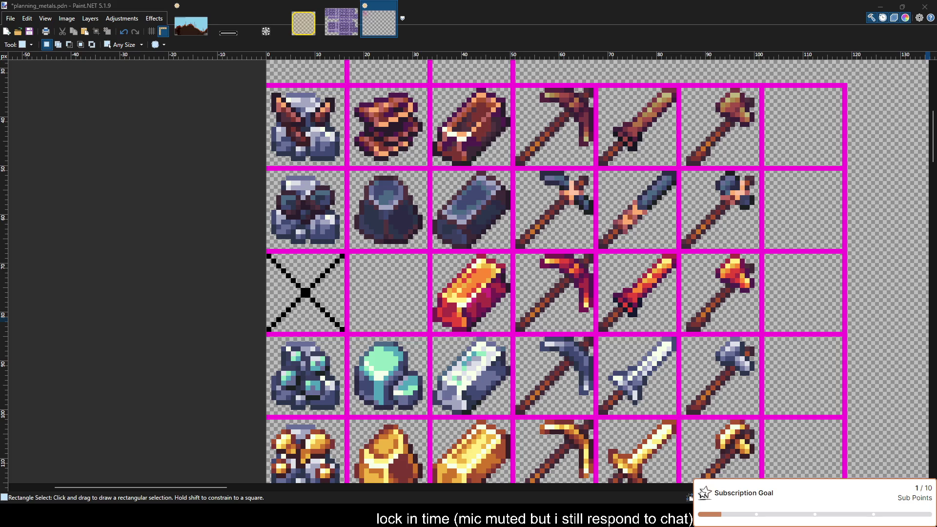
{"action": "left_click", "coordinate": [458, 292]}
Paste the red ore and drop it into the empty second cell of the red row.
{"action": "key", "text": "m"}
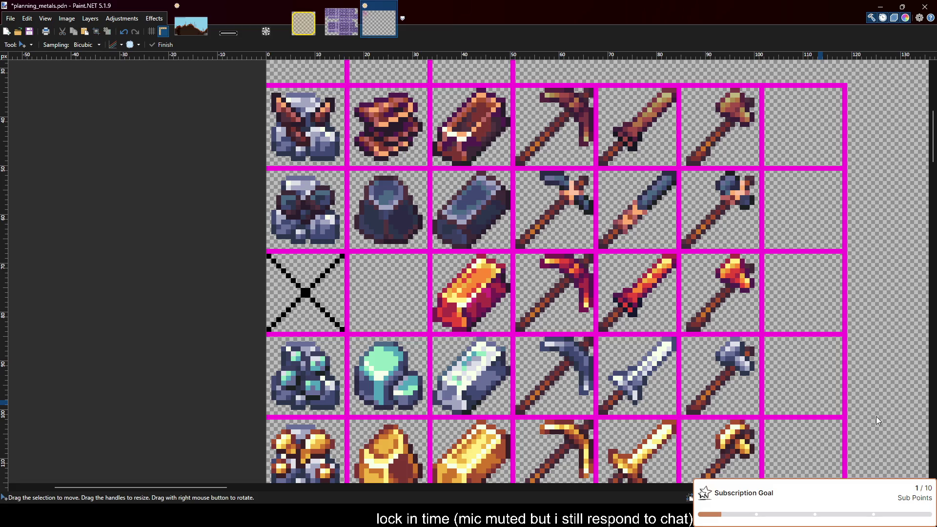
{"action": "key", "text": "ctrl+v"}
{"action": "left_click_drag", "start_coordinate": [329, 133], "coordinate": [412, 317]}
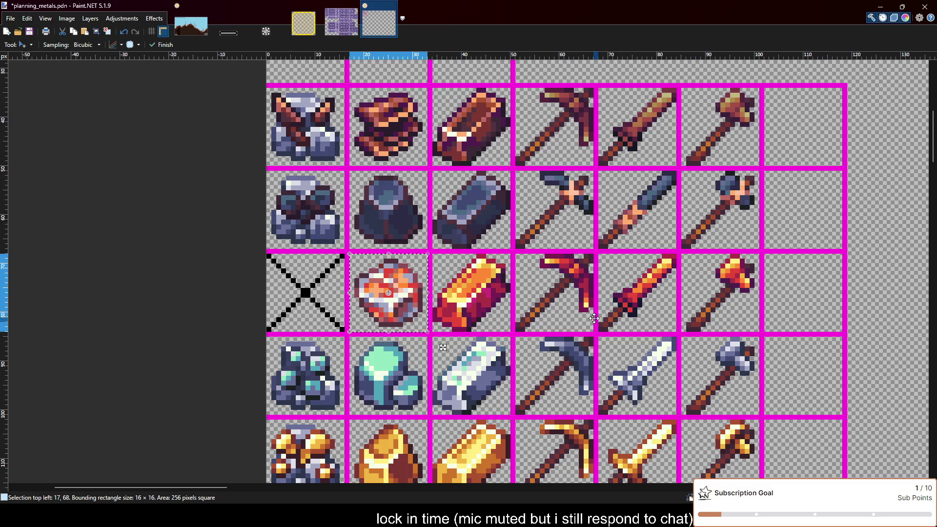
{"action": "key", "text": "ctrl+d"}
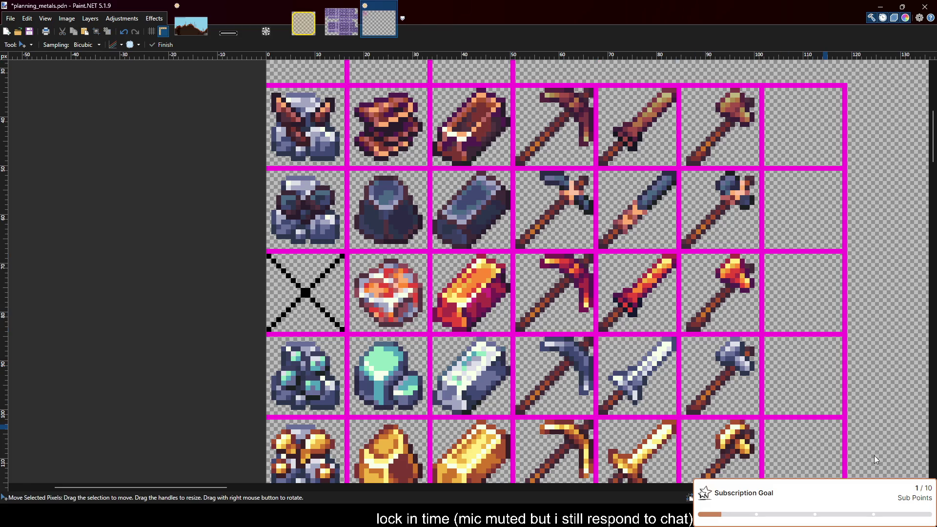
{"action": "scroll", "coordinate": [487, 356], "scroll_direction": "down", "scroll_amount": 1}
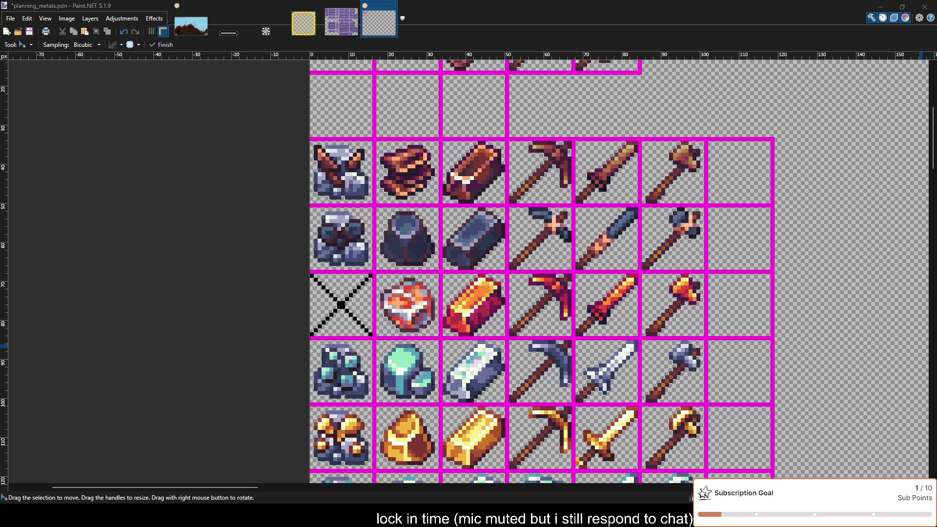
{"action": "scroll", "coordinate": [625, 312], "scroll_direction": "down", "scroll_amount": 5}
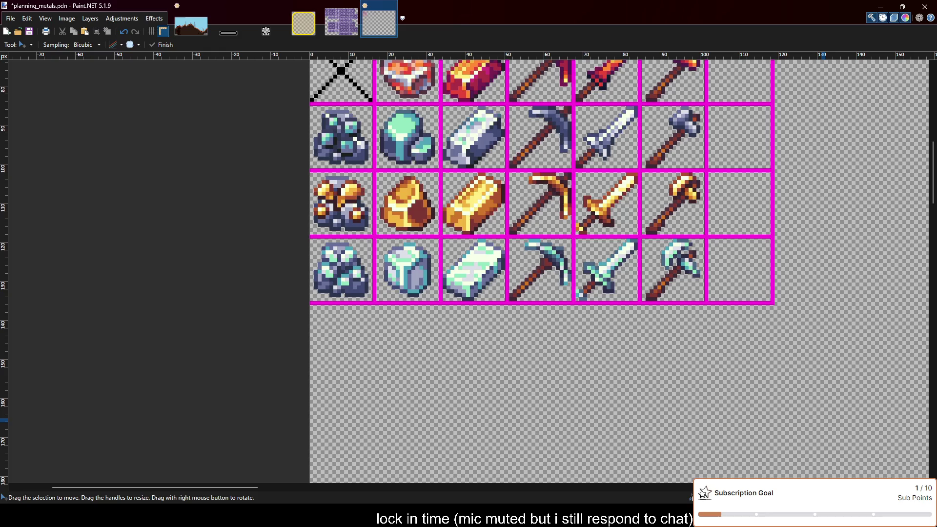
Try a rainbow ingot below the grid, undo it, and paste the copper sword.
{"action": "key", "text": "ctrl+v"}
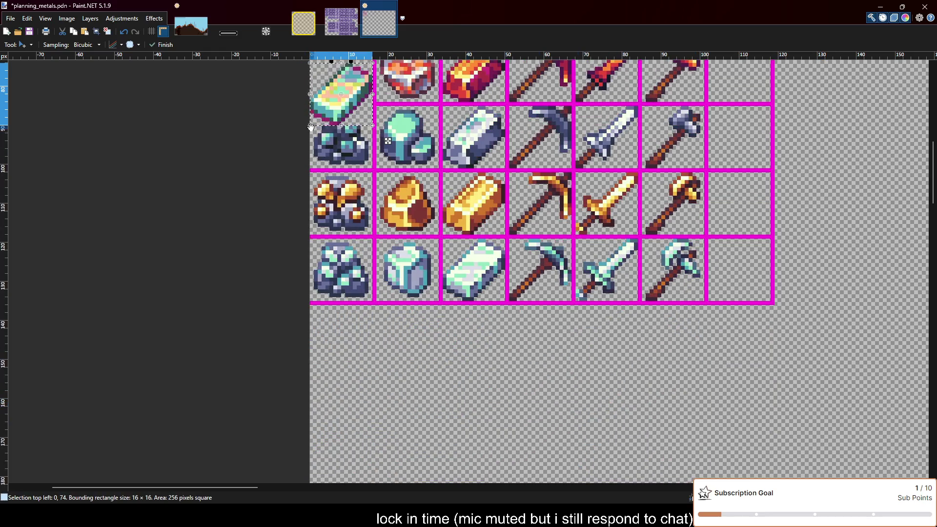
{"action": "left_click_drag", "start_coordinate": [387, 142], "coordinate": [520, 387]}
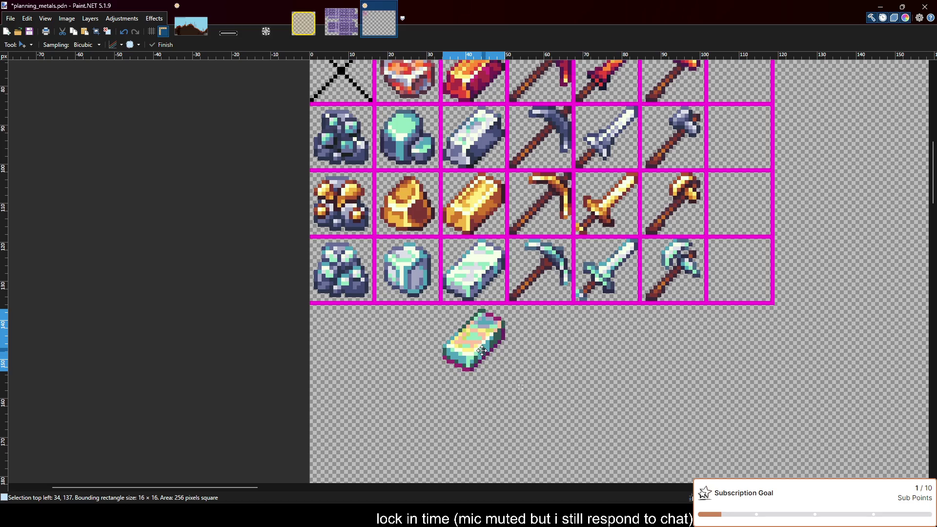
{"action": "left_click_drag", "start_coordinate": [482, 350], "coordinate": [482, 346]}
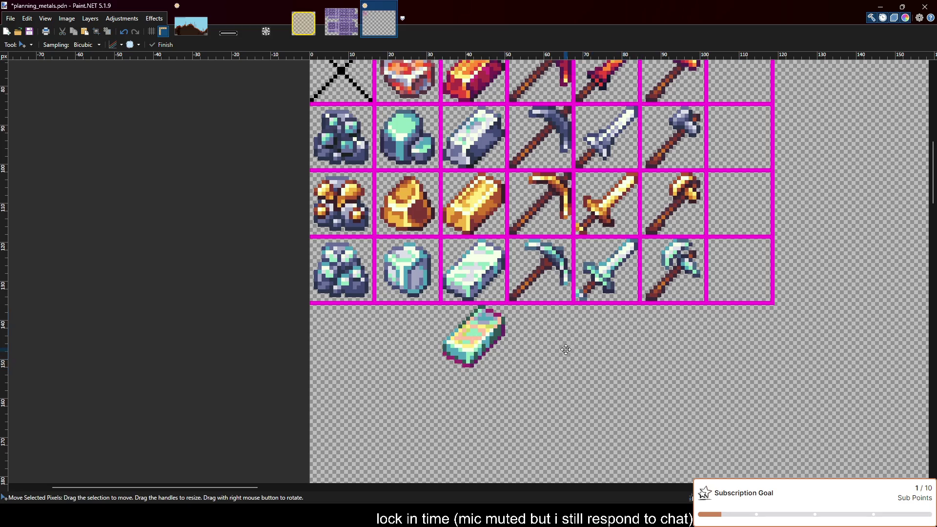
{"action": "scroll", "coordinate": [568, 348], "scroll_direction": "up", "scroll_amount": 1}
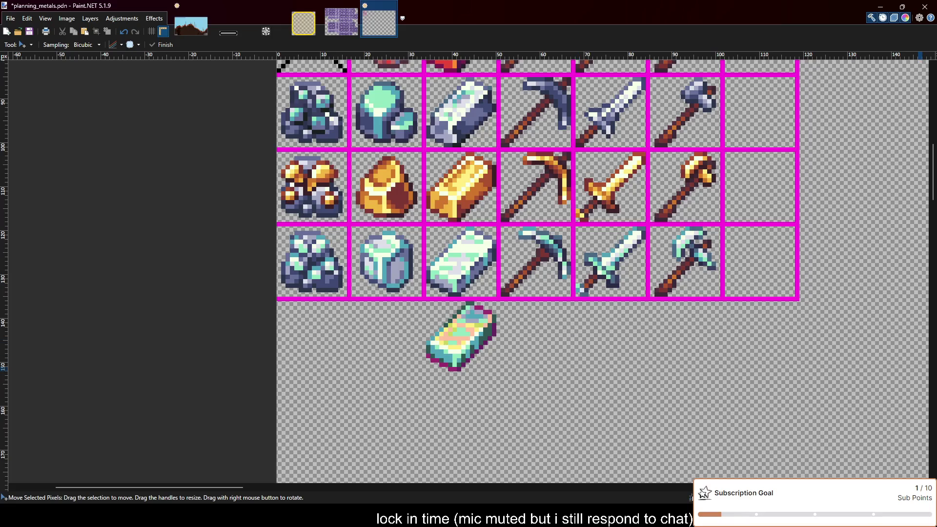
{"action": "key", "text": "ctrl+z"}
{"action": "key", "text": "ctrl+z"}
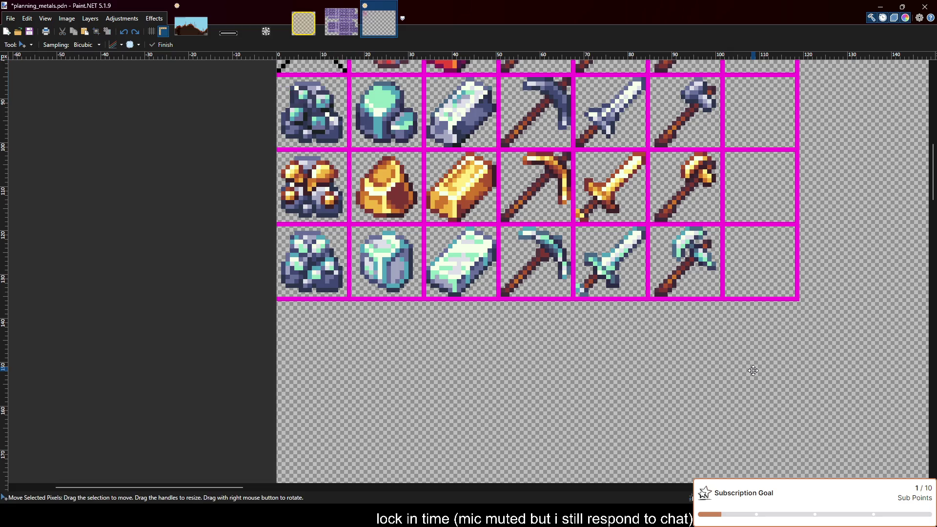
{"action": "scroll", "coordinate": [753, 371], "scroll_direction": "up", "scroll_amount": 2}
{"action": "scroll", "coordinate": [761, 366], "scroll_direction": "down", "scroll_amount": 1}
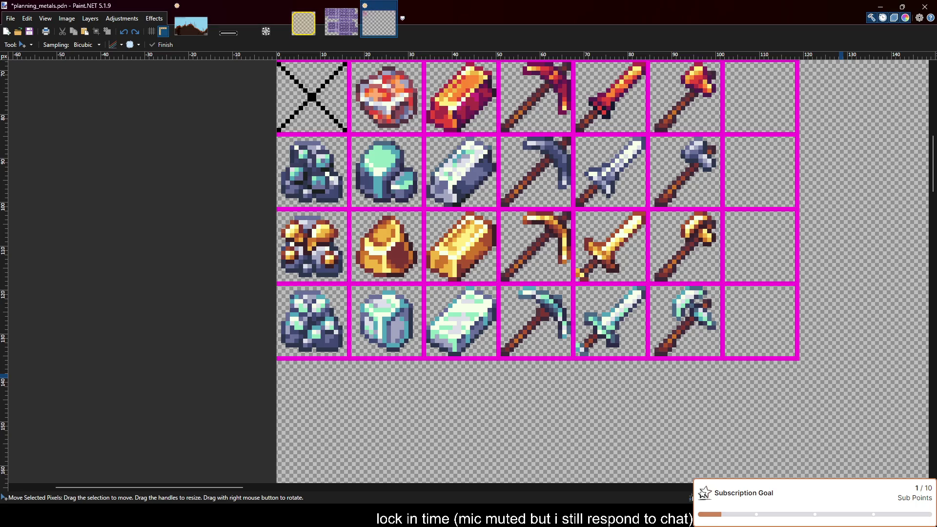
{"action": "scroll", "coordinate": [396, 282], "scroll_direction": "down", "scroll_amount": 1}
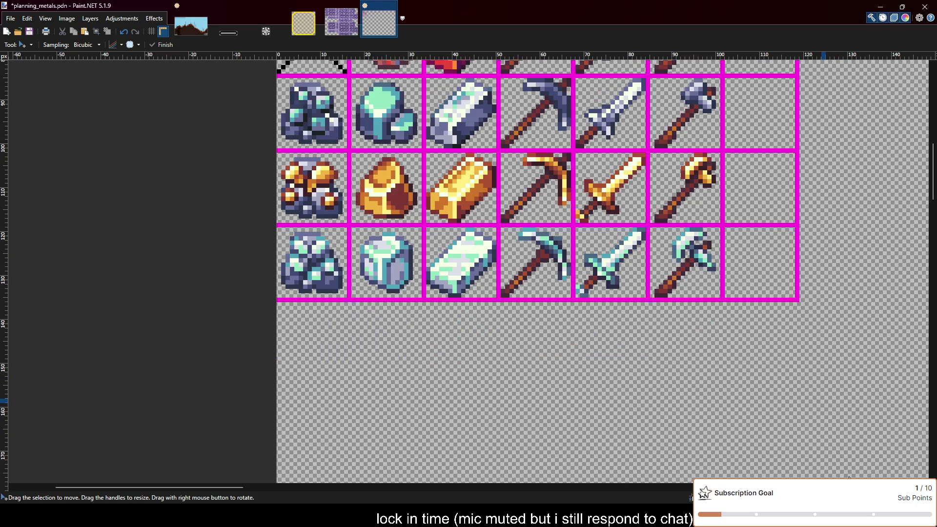
{"action": "key", "text": "ctrl+v"}
Place the copper sword below the grid and draw magenta rectangles dividing a new cell row.
{"action": "left_click_drag", "start_coordinate": [320, 105], "coordinate": [619, 350]}
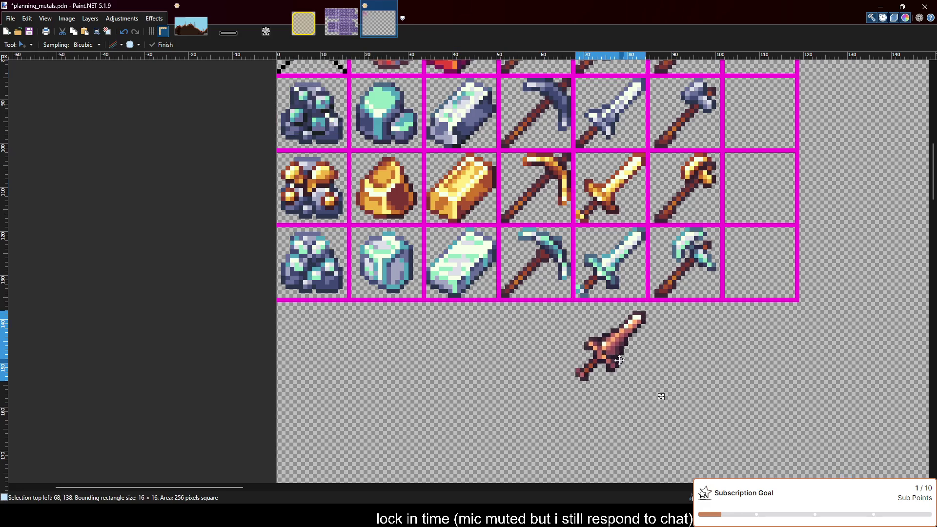
{"action": "key", "text": "ctrl+d"}
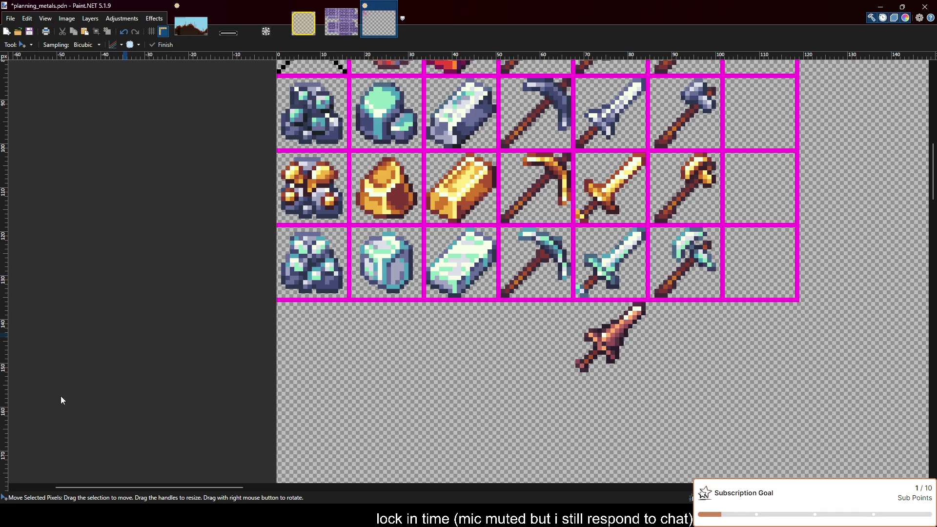
{"action": "key", "text": "o"}
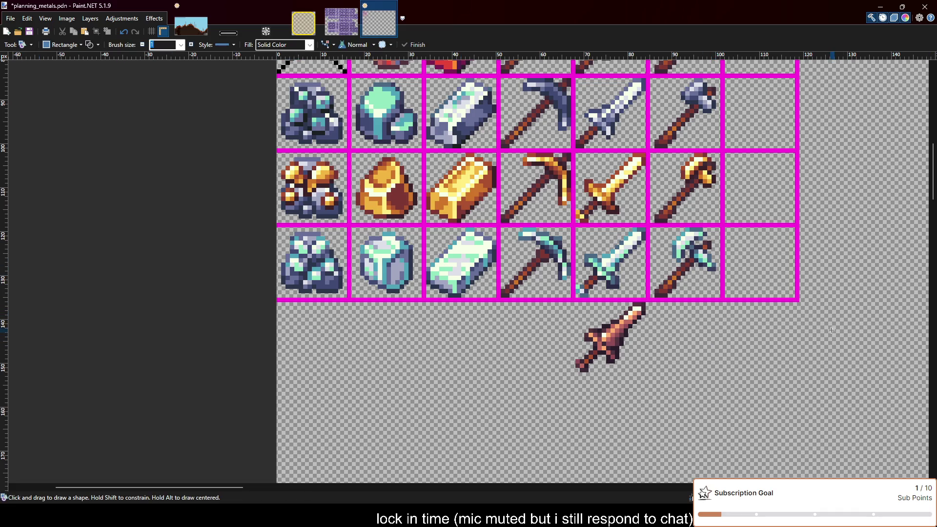
{"action": "left_click_drag", "start_coordinate": [801, 304], "coordinate": [263, 374]}
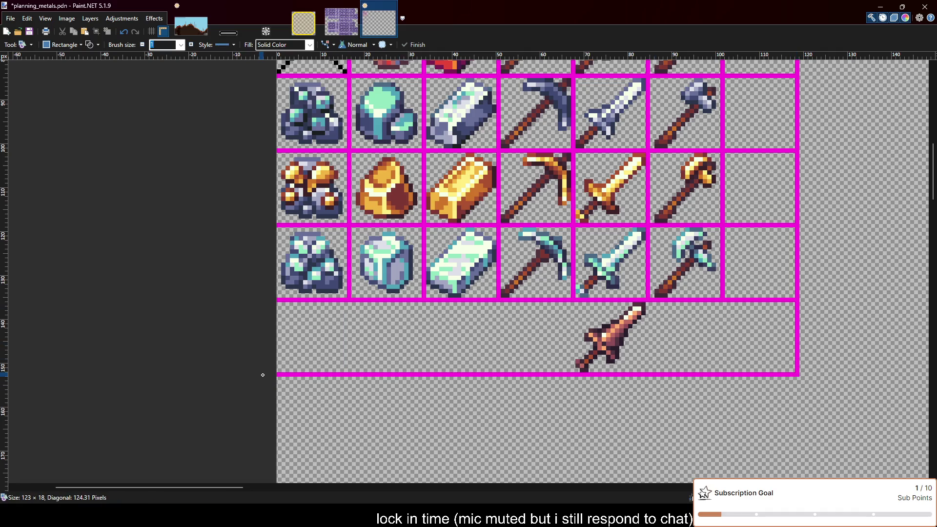
{"action": "left_click_drag", "start_coordinate": [348, 302], "coordinate": [724, 376]}
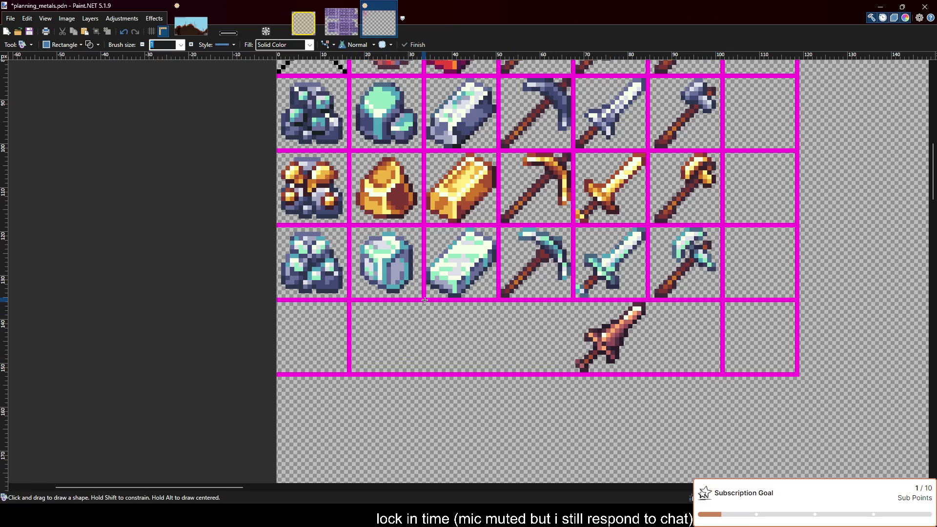
{"action": "left_click_drag", "start_coordinate": [424, 300], "coordinate": [647, 376]}
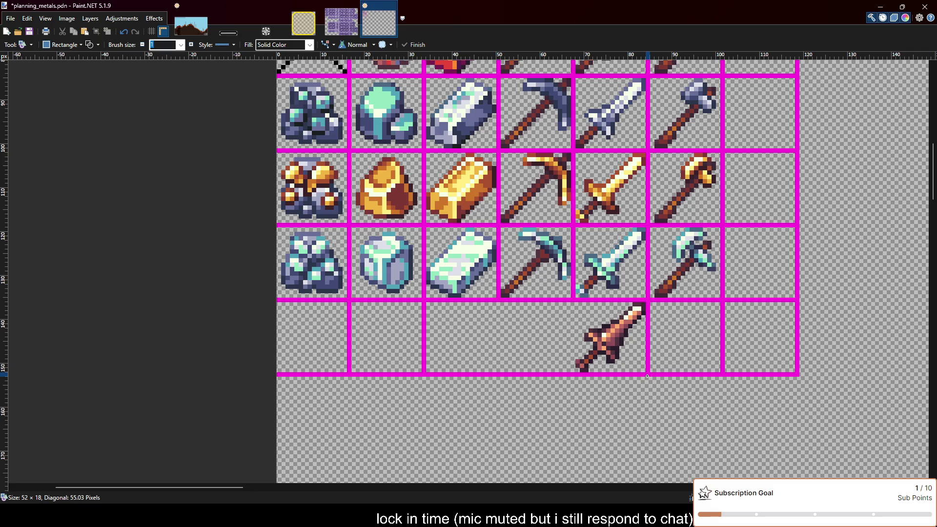
{"action": "left_click_drag", "start_coordinate": [498, 301], "coordinate": [573, 373]}
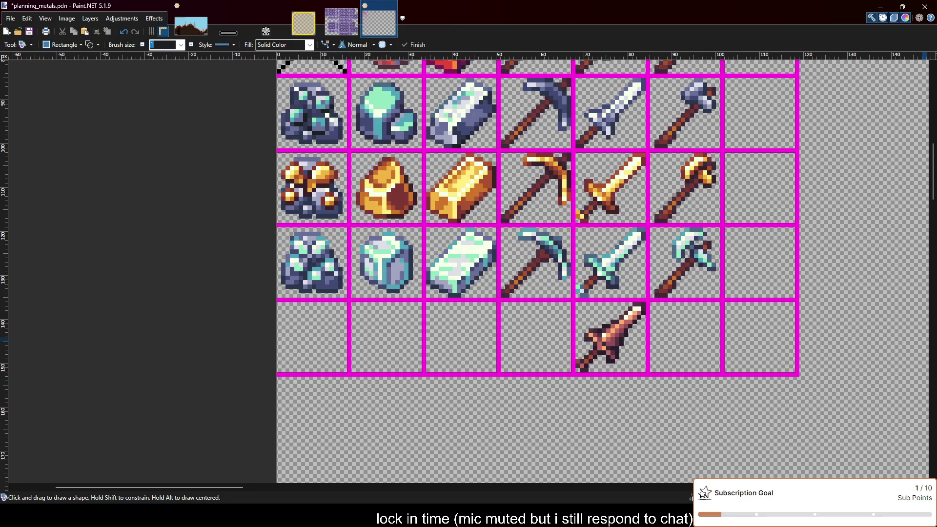
{"action": "left_click", "coordinate": [544, 323]}
Paste the copper pickaxe into the new bottom row's fourth cell.
{"action": "key", "text": "m"}
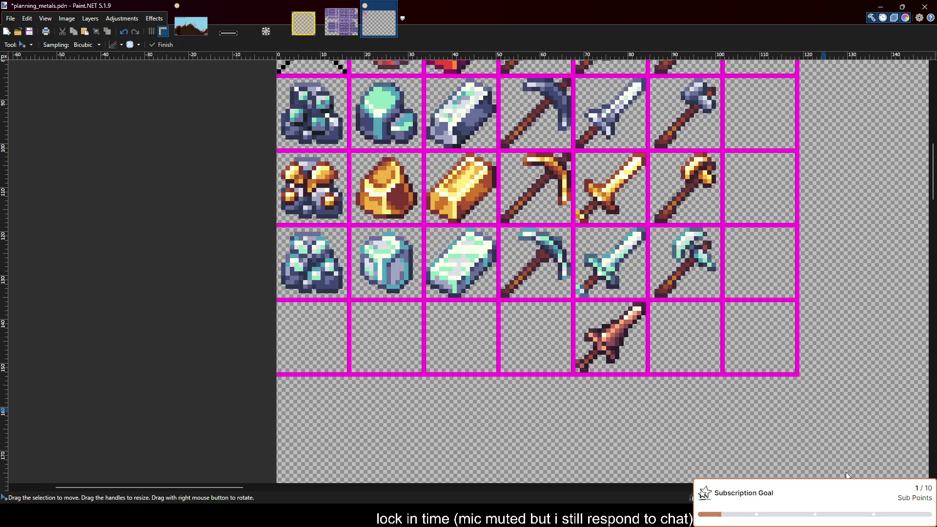
{"action": "key", "text": "ctrl+v"}
{"action": "left_click_drag", "start_coordinate": [342, 145], "coordinate": [546, 358]}
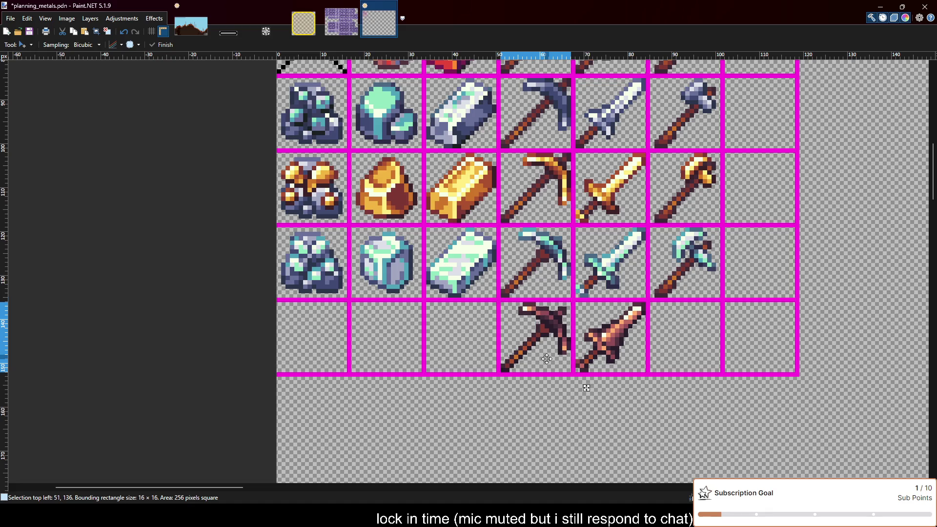
{"action": "key", "text": "ctrl+d"}
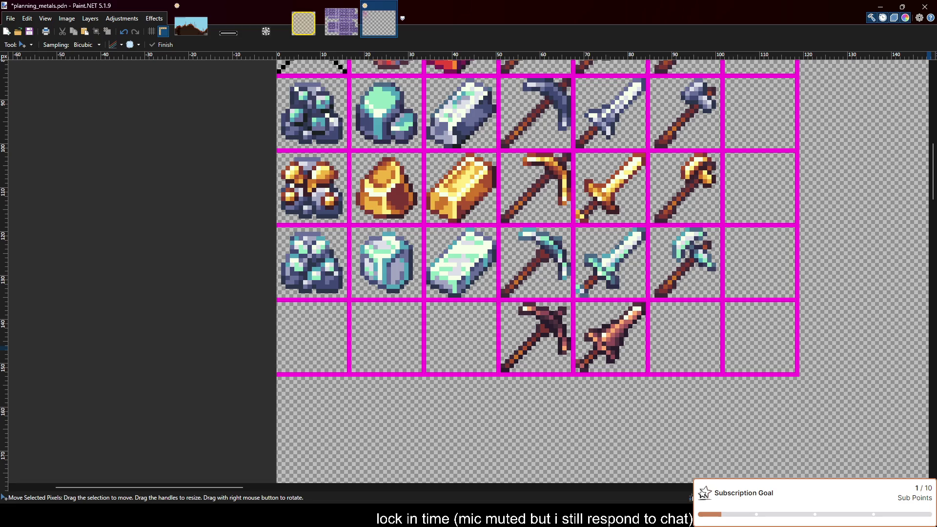
Paste the copper axe into the bottom row's axe cell and commit it.
{"action": "key", "text": "ctrl+v"}
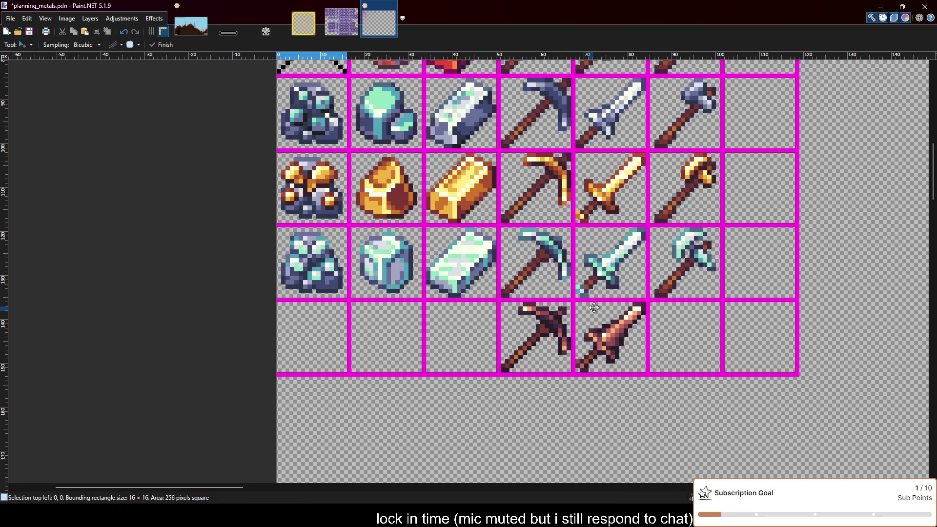
{"action": "key", "text": "ctrl+d"}
{"action": "key", "text": "ctrl+v"}
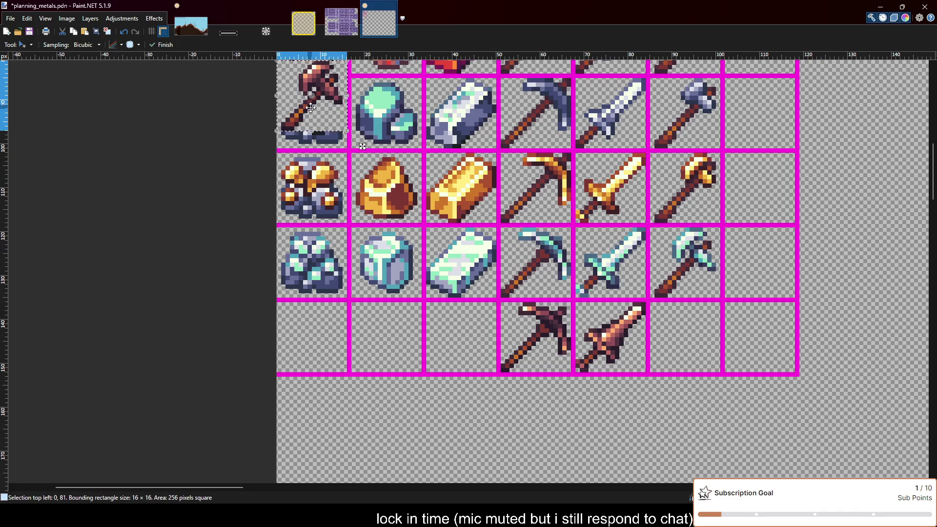
{"action": "left_click_drag", "start_coordinate": [310, 107], "coordinate": [686, 351]}
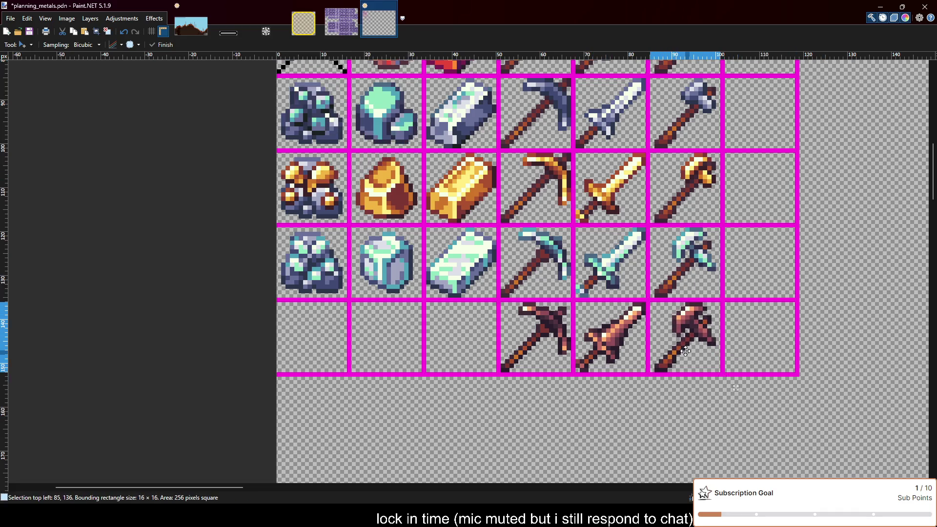
{"action": "key", "text": "ctrl+d"}
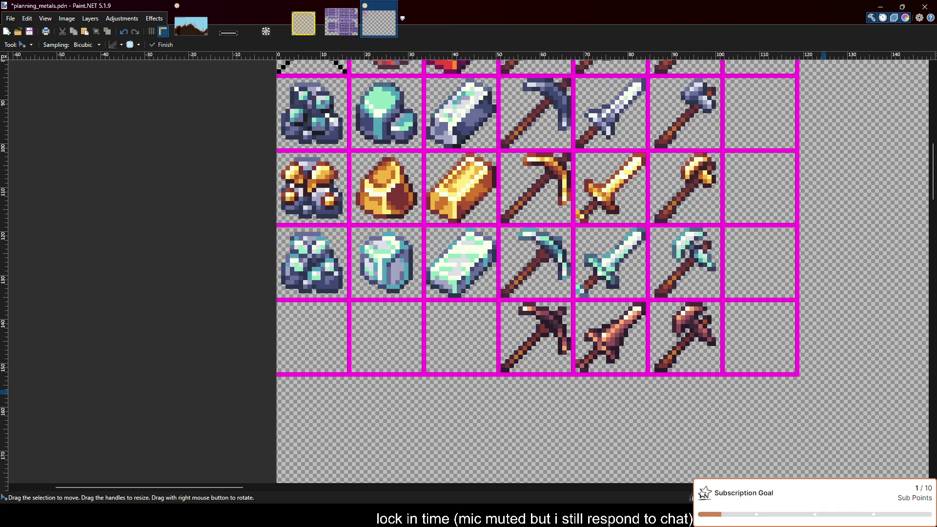
Select the copper pickaxe, sword and axe in the bottom row with Rectangle Select.
{"action": "scroll", "coordinate": [694, 298], "scroll_direction": "up", "scroll_amount": 2}
{"action": "scroll", "coordinate": [677, 308], "scroll_direction": "up", "scroll_amount": 2}
{"action": "scroll", "coordinate": [677, 307], "scroll_direction": "down", "scroll_amount": 1, "text": "ctrl"}
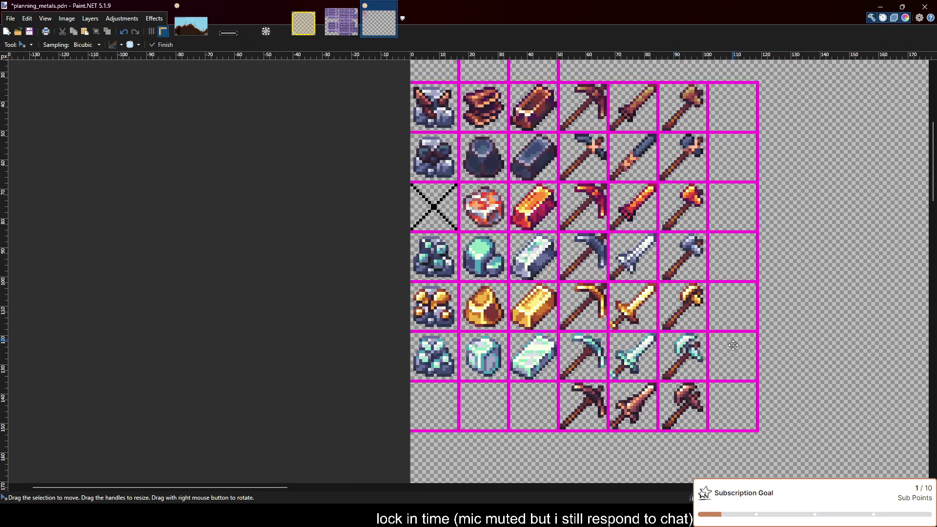
{"action": "scroll", "coordinate": [636, 443], "scroll_direction": "up", "scroll_amount": 1, "text": "ctrl"}
{"action": "scroll", "coordinate": [650, 441], "scroll_direction": "up", "scroll_amount": 1, "text": "ctrl"}
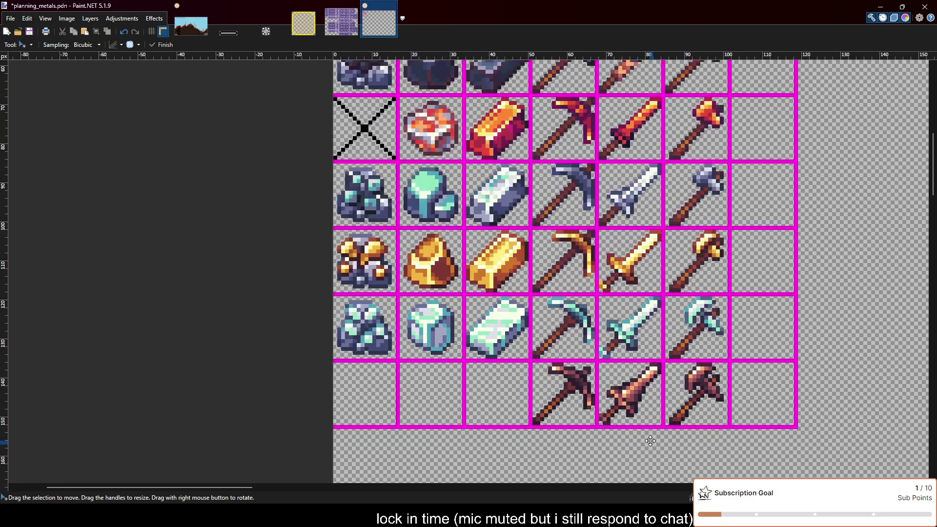
{"action": "scroll", "coordinate": [653, 413], "scroll_direction": "up", "scroll_amount": 2}
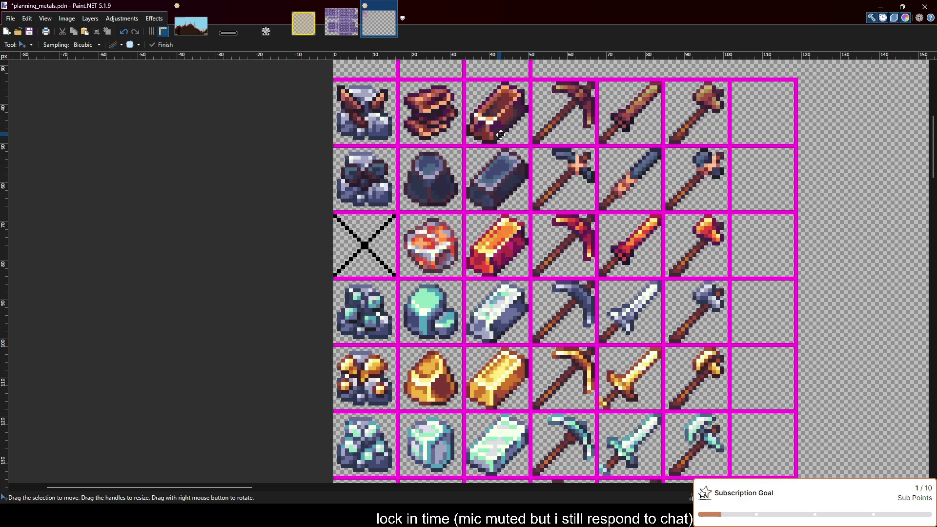
{"action": "scroll", "coordinate": [699, 401], "scroll_direction": "down", "scroll_amount": 2}
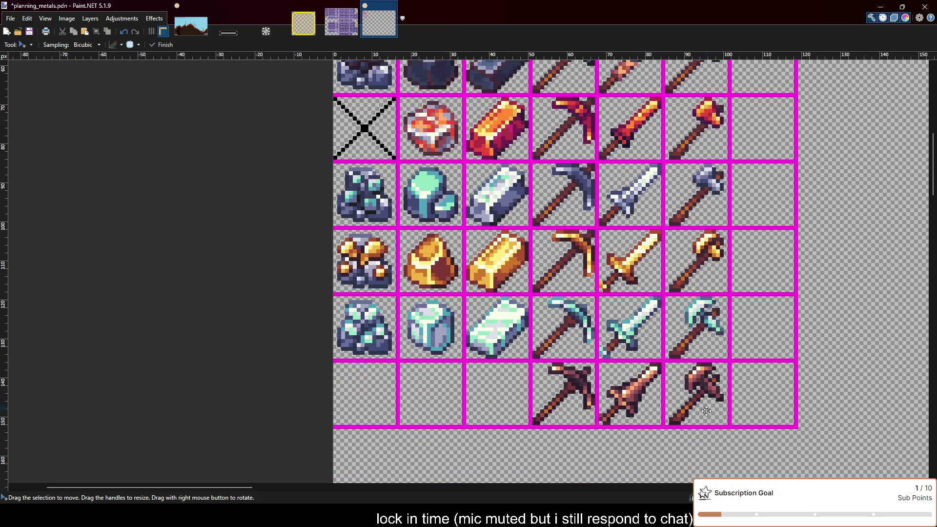
{"action": "scroll", "coordinate": [786, 385], "scroll_direction": "up", "scroll_amount": 1, "text": "ctrl"}
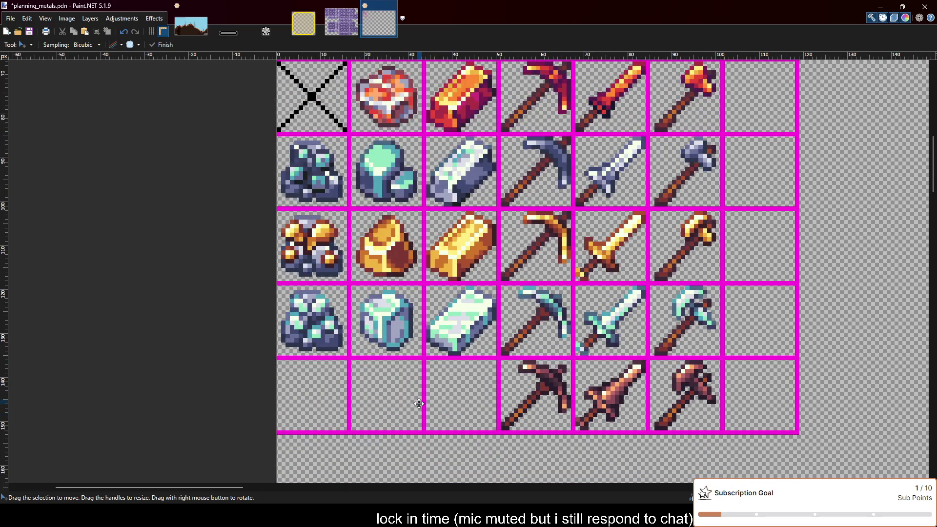
{"action": "key", "text": "s"}
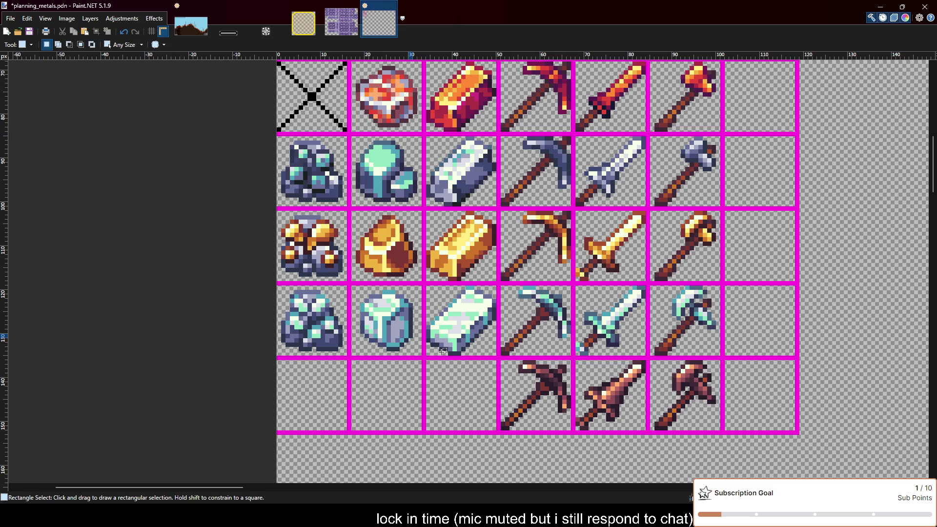
{"action": "scroll", "coordinate": [519, 415], "scroll_direction": "up", "scroll_amount": 1, "text": "ctrl"}
{"action": "left_click_drag", "start_coordinate": [504, 427], "coordinate": [742, 355]}
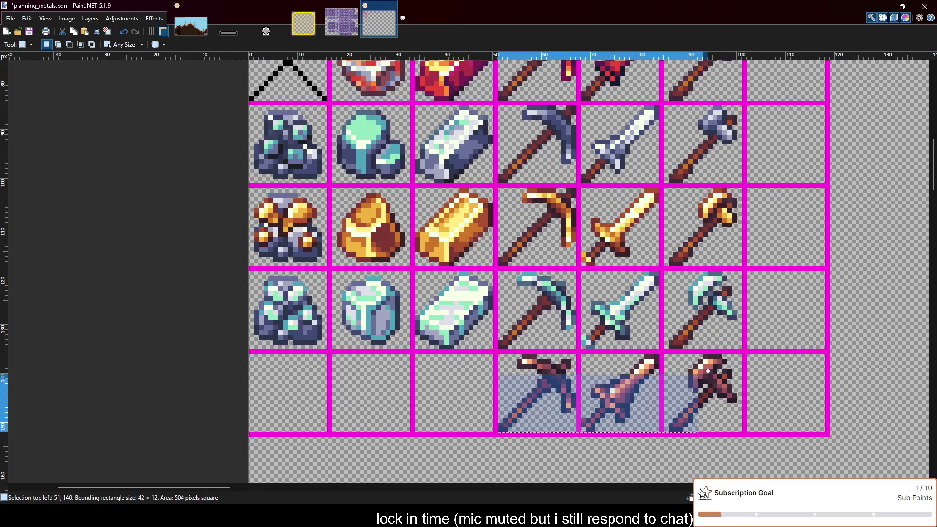
Drag the three selected tools up the sheet over the red-metal row.
{"action": "scroll", "coordinate": [643, 360], "scroll_direction": "down", "scroll_amount": 2, "text": "ctrl"}
{"action": "key", "text": "m"}
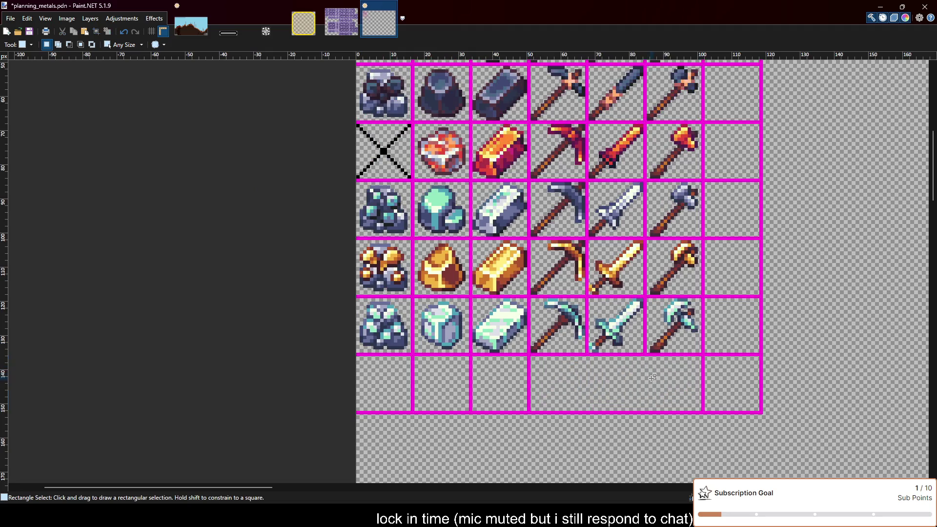
{"action": "left_click_drag", "start_coordinate": [639, 384], "coordinate": [655, 237]}
{"action": "scroll", "coordinate": [652, 178], "scroll_direction": "up", "scroll_amount": 3}
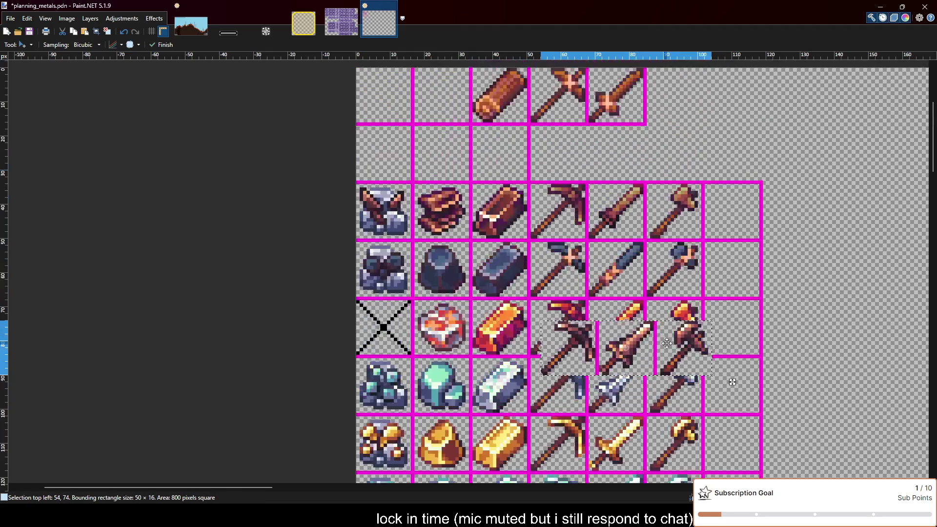
Drop the copper pickaxe, sword and axe back into the bottom row's last three cells and deselect.
{"action": "left_click_drag", "start_coordinate": [668, 350], "coordinate": [657, 213]}
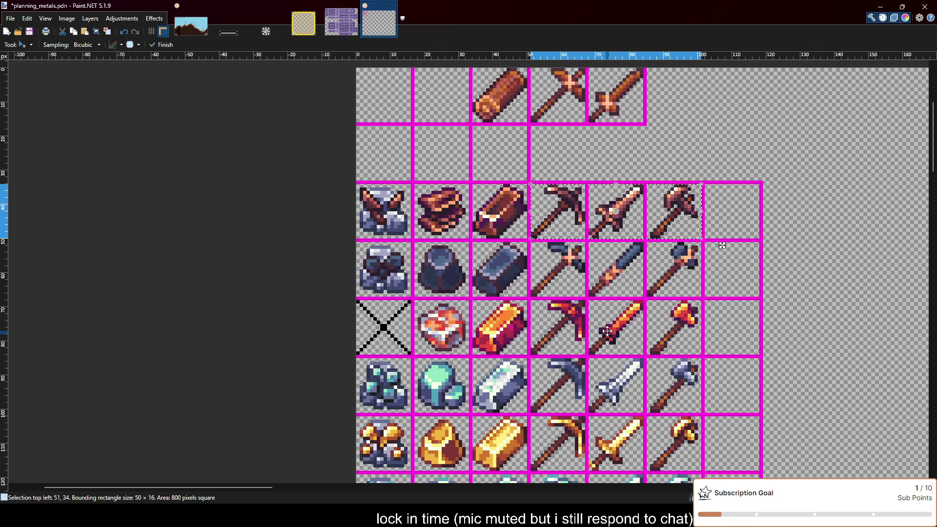
{"action": "scroll", "coordinate": [607, 331], "scroll_direction": "down", "scroll_amount": 2}
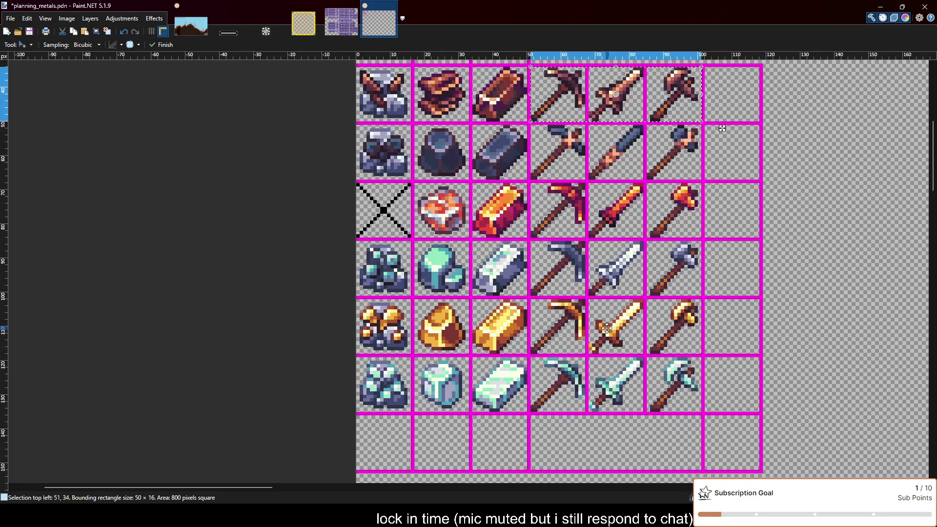
{"action": "left_click_drag", "start_coordinate": [723, 128], "coordinate": [722, 476]}
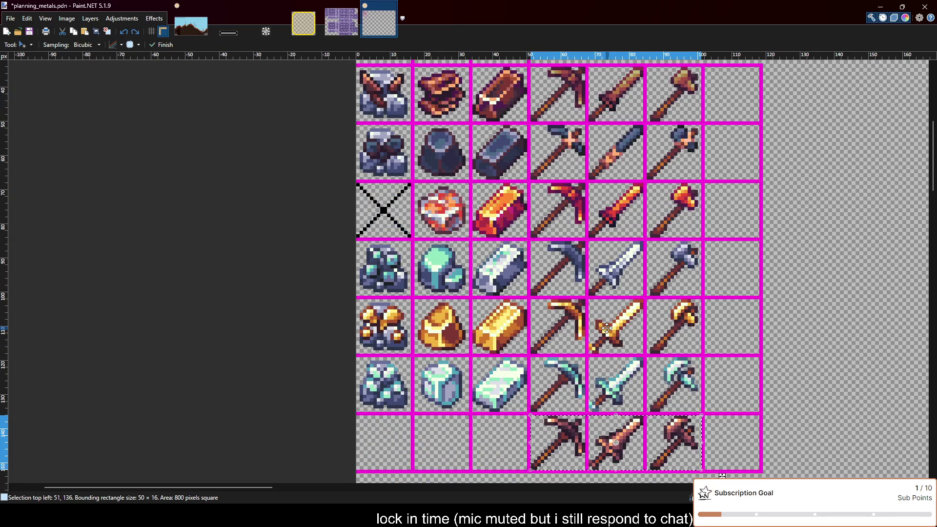
{"action": "key", "text": "ctrl+d"}
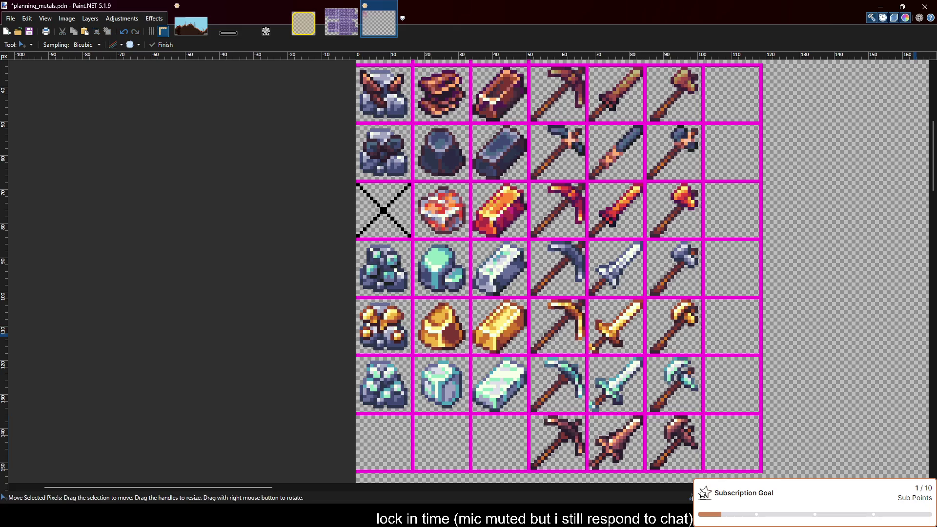
{"action": "scroll", "coordinate": [632, 303], "scroll_direction": "down", "scroll_amount": 2}
{"action": "scroll", "coordinate": [637, 307], "scroll_direction": "up", "scroll_amount": 1}
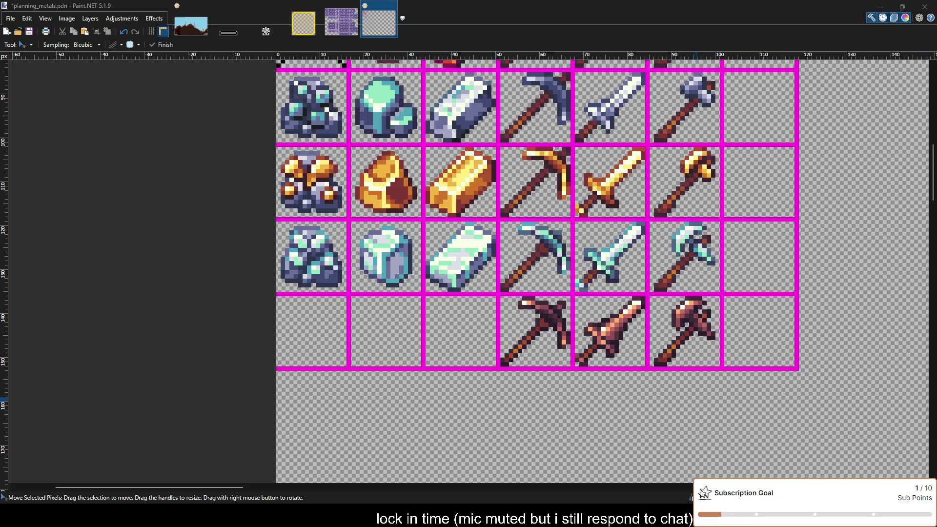
Undo and redo the last bottom-row change, then clear the selection around the axe cell.
{"action": "left_click", "coordinate": [696, 399]}
{"action": "key", "text": "ctrl+z"}
{"action": "key", "text": "ctrl+z"}
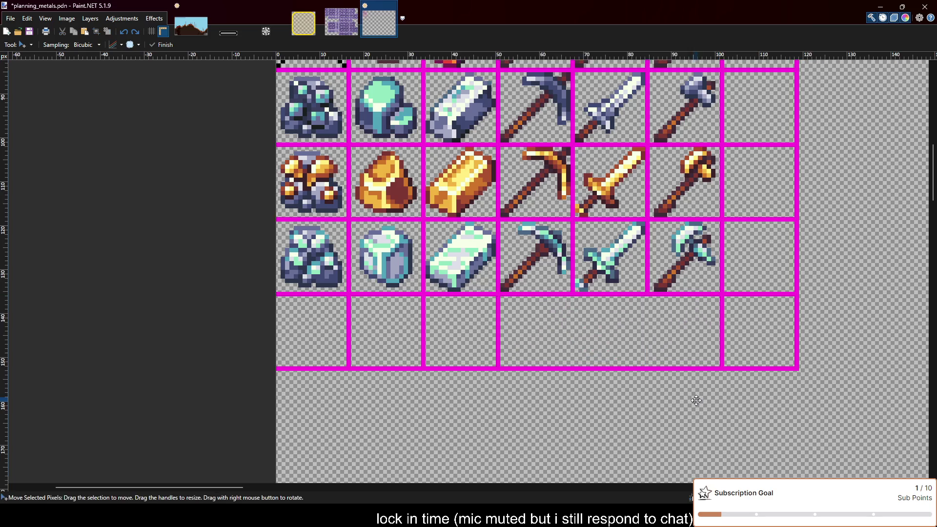
{"action": "key", "text": "ctrl+y"}
{"action": "key", "text": "ctrl+y"}
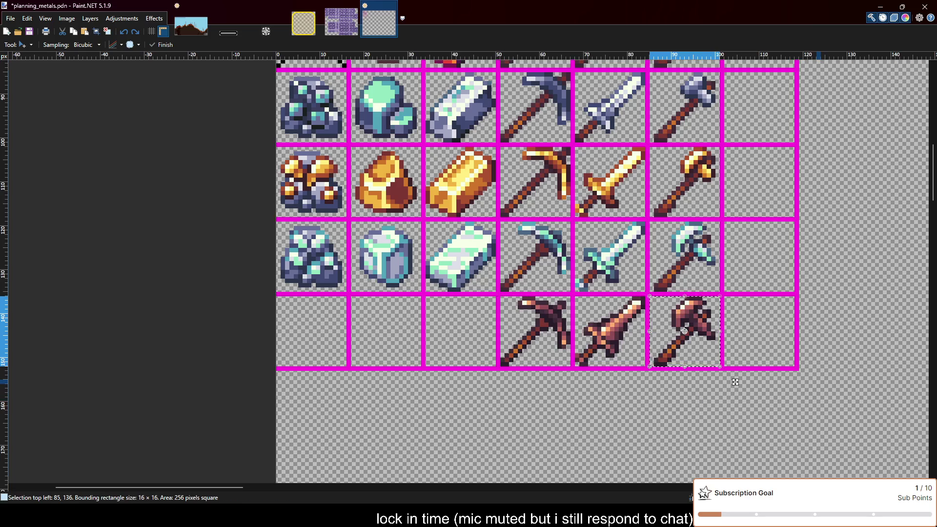
{"action": "key", "text": "ctrl+d"}
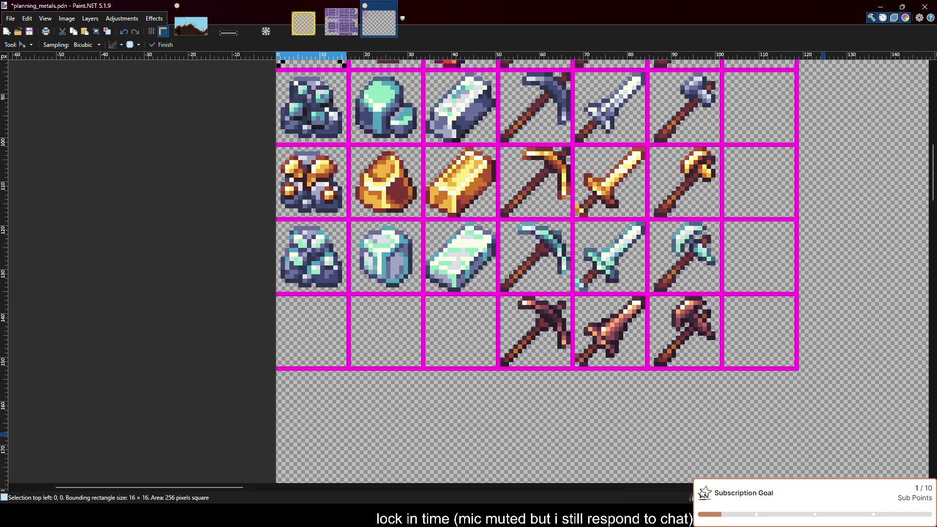
Paste the pickaxe into the bottom-row pickaxe cell, nudged one pixel left.
{"action": "key", "text": "ctrl+v"}
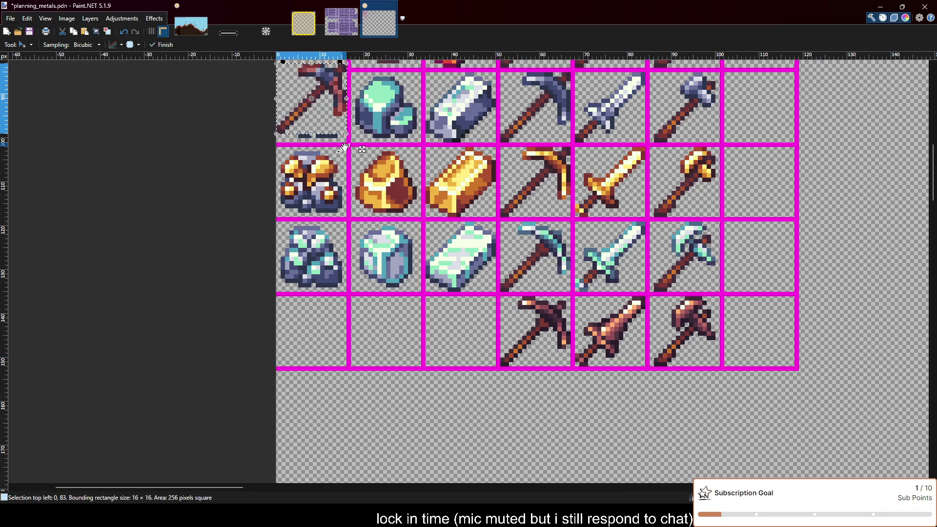
{"action": "left_click_drag", "start_coordinate": [327, 103], "coordinate": [554, 339]}
{"action": "key", "text": "Left"}
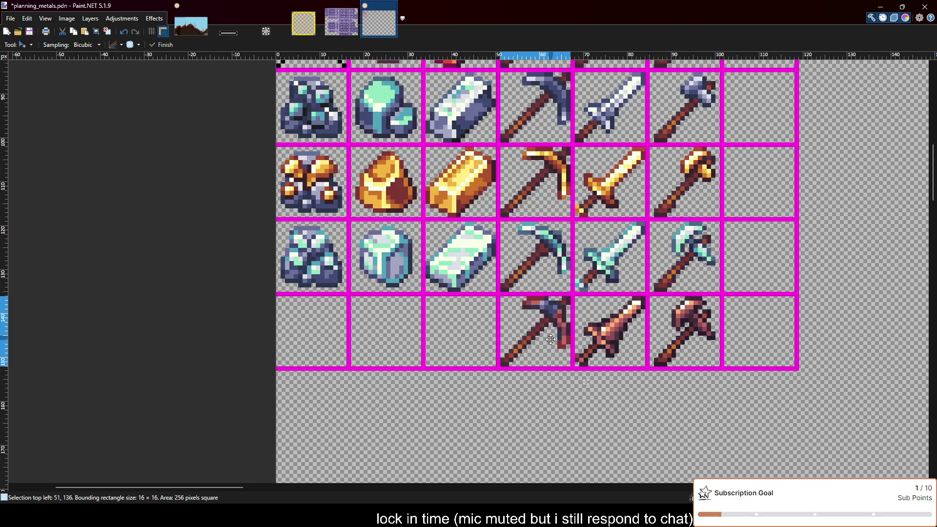
{"action": "key", "text": "ctrl+d"}
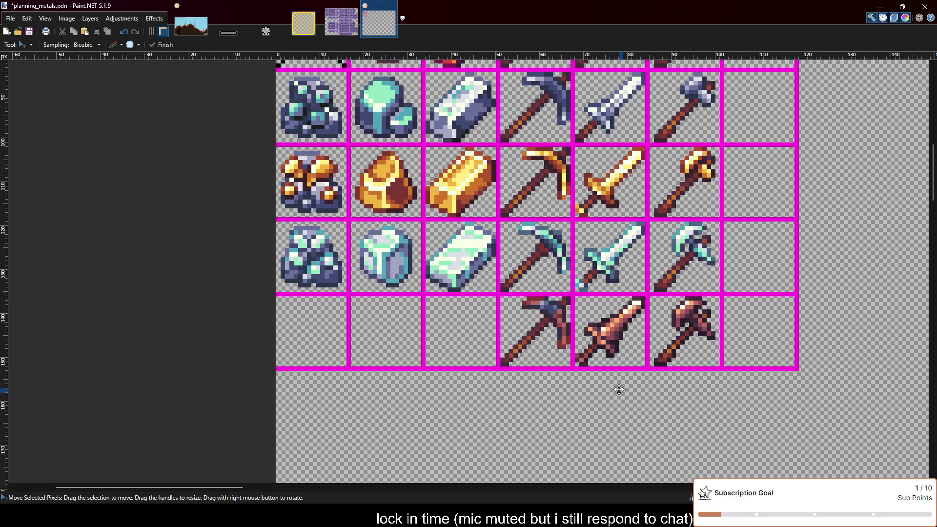
Paste the dark sword into the bottom-row sword cell and check the copper row.
{"action": "scroll", "coordinate": [591, 389], "scroll_direction": "up", "scroll_amount": 1, "text": "ctrl"}
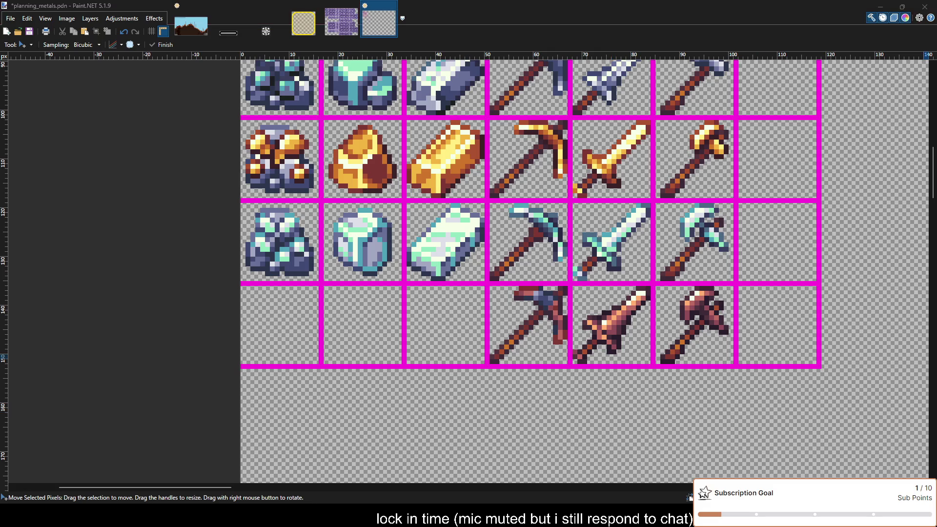
{"action": "key", "text": "ctrl+v"}
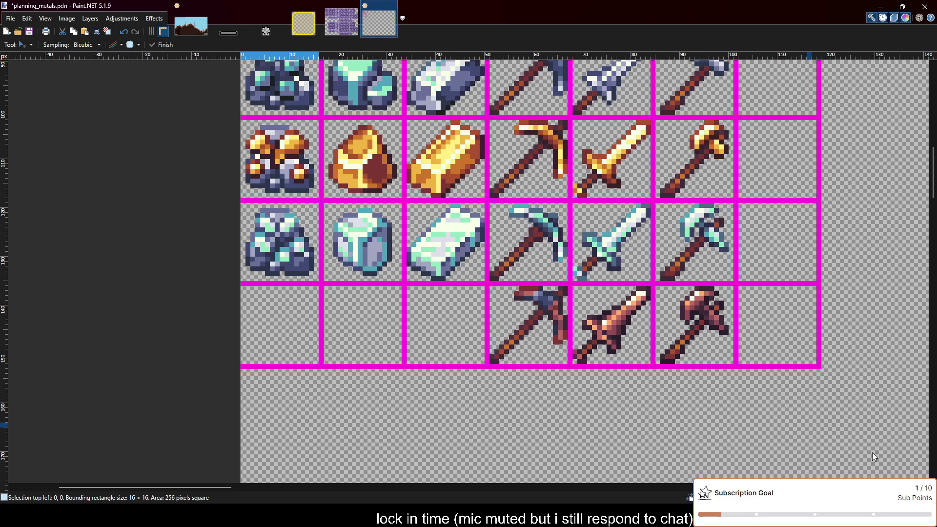
{"action": "mouse_move", "coordinate": [302, 122]}
{"action": "left_mouse_down"}
{"action": "mouse_move", "coordinate": [600, 359]}
{"action": "mouse_move", "coordinate": [636, 349]}
{"action": "left_mouse_up"}
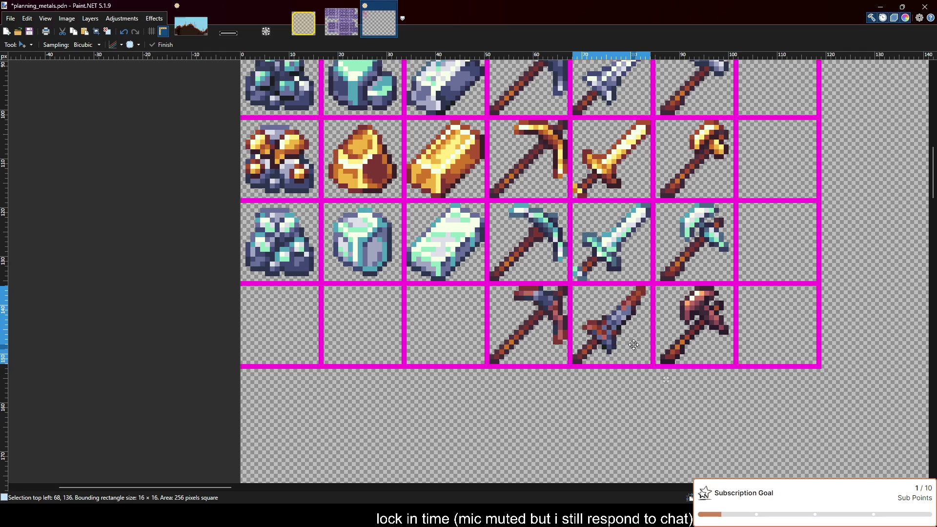
{"action": "key", "text": "ctrl+d"}
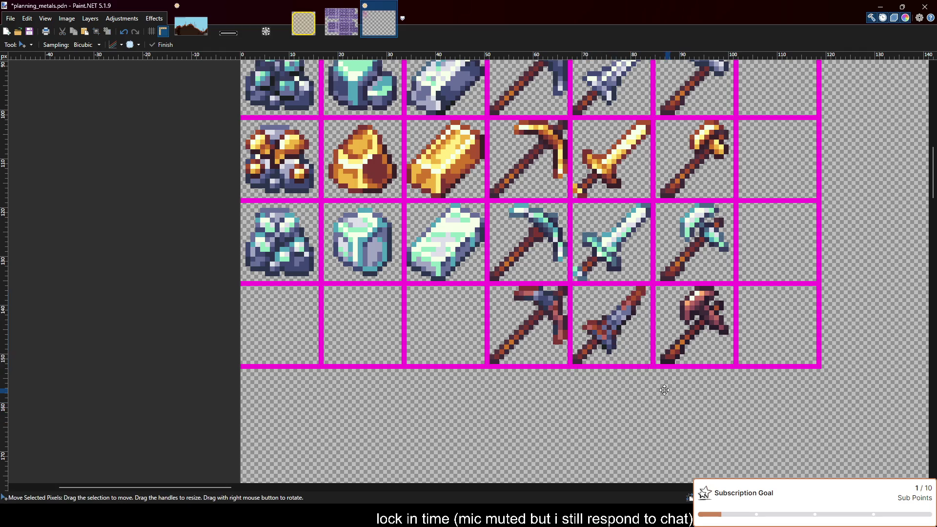
{"action": "scroll", "coordinate": [665, 387], "scroll_direction": "down", "scroll_amount": 1, "text": "ctrl"}
{"action": "scroll", "coordinate": [619, 390], "scroll_direction": "up", "scroll_amount": 2}
{"action": "scroll", "coordinate": [619, 391], "scroll_direction": "up", "scroll_amount": 1}
{"action": "scroll", "coordinate": [619, 390], "scroll_direction": "up", "scroll_amount": 2}
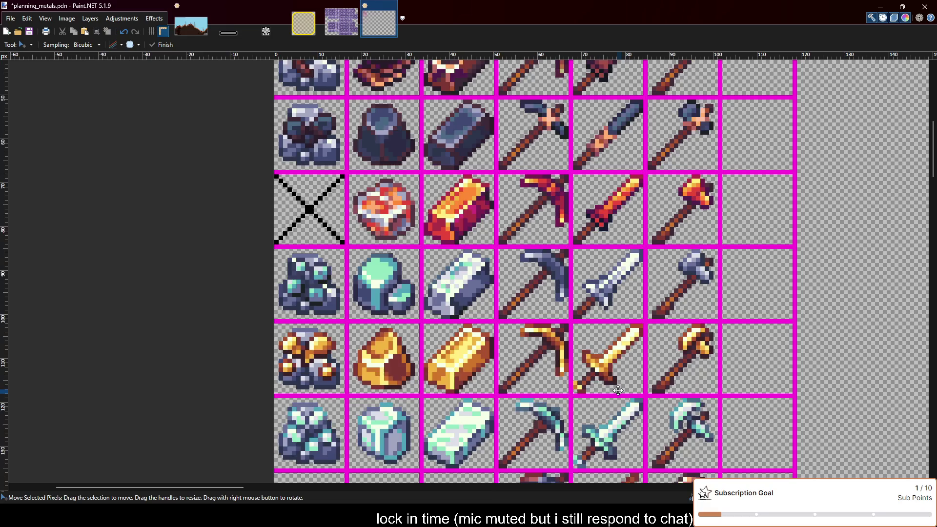
{"action": "scroll", "coordinate": [618, 391], "scroll_direction": "up", "scroll_amount": 1}
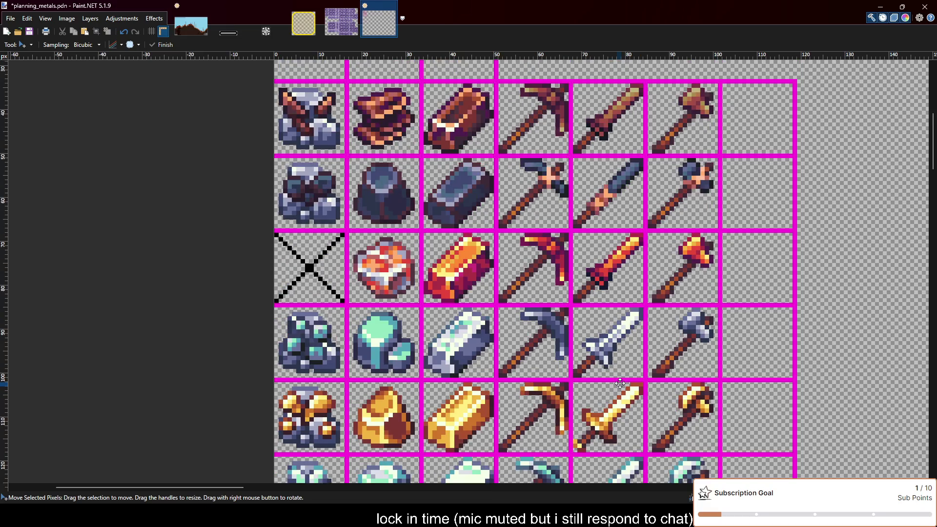
{"action": "scroll", "coordinate": [620, 383], "scroll_direction": "down", "scroll_amount": 2}
{"action": "scroll", "coordinate": [620, 381], "scroll_direction": "down", "scroll_amount": 2}
{"action": "scroll", "coordinate": [627, 424], "scroll_direction": "up", "scroll_amount": 1, "text": "ctrl"}
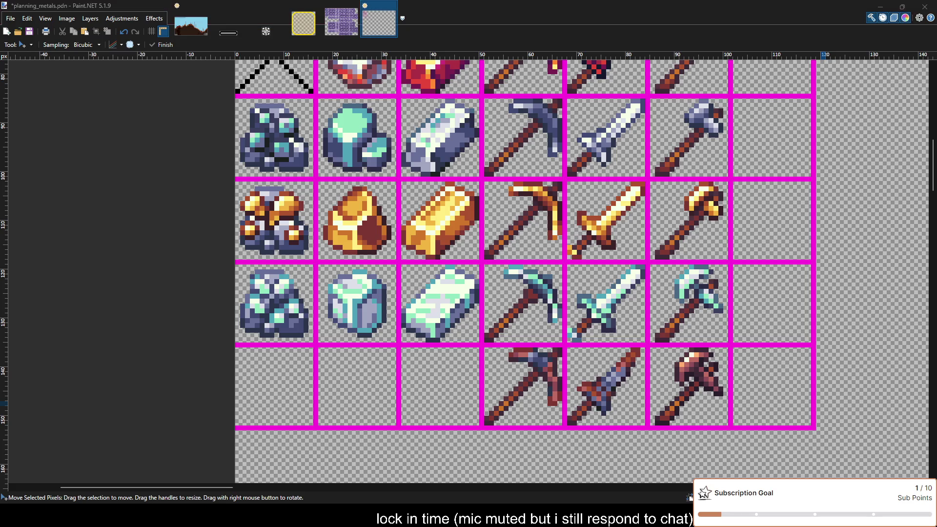
{"action": "scroll", "coordinate": [623, 379], "scroll_direction": "down", "scroll_amount": 2}
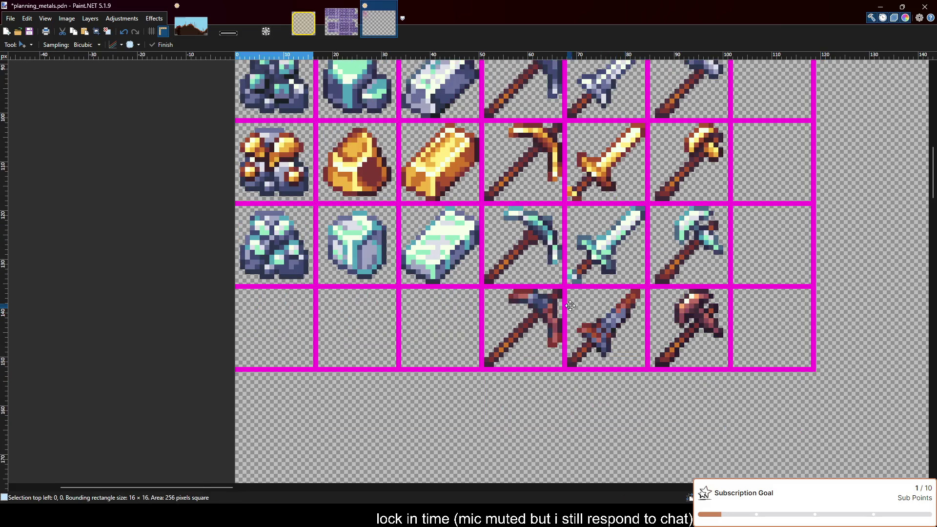
{"action": "scroll", "coordinate": [570, 305], "scroll_direction": "up", "scroll_amount": 2}
Undo the stray sword paste and drop the selection around the copper axe.
{"action": "key", "text": "ctrl+z"}
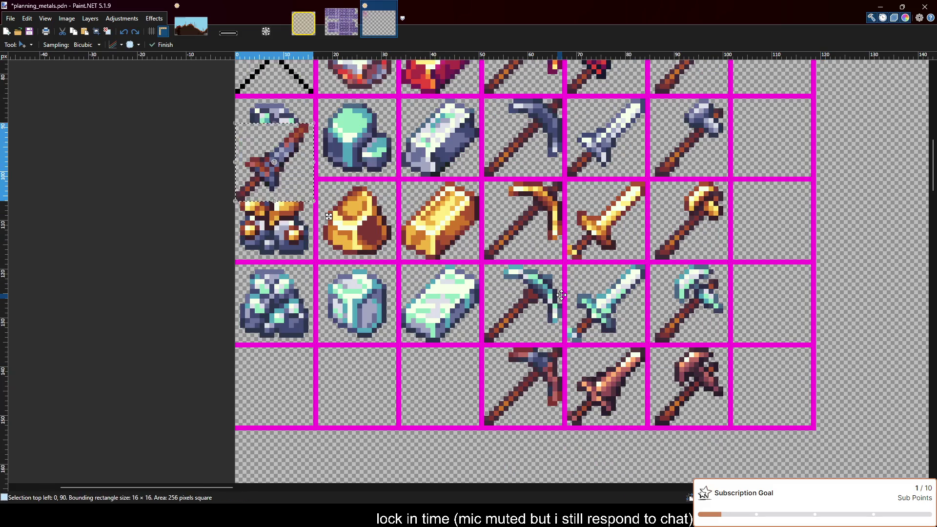
{"action": "key", "text": "ctrl+z"}
{"action": "key", "text": "ctrl+z"}
{"action": "key", "text": "ctrl+z"}
{"action": "key", "text": "ctrl+z"}
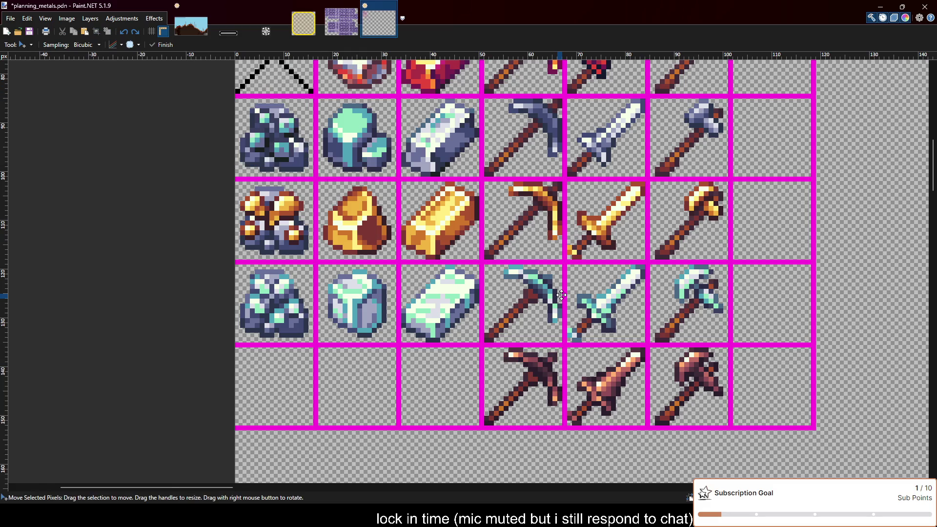
{"action": "scroll", "coordinate": [562, 295], "scroll_direction": "down", "scroll_amount": 2}
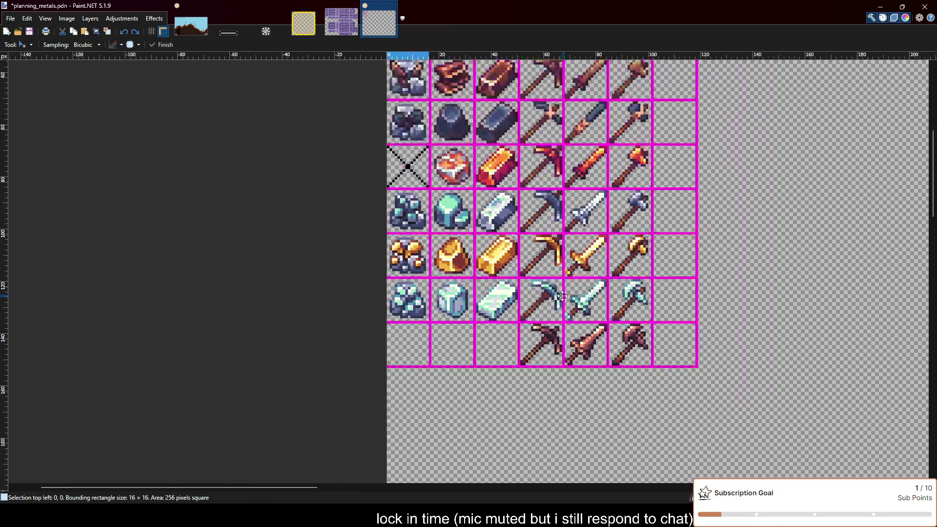
{"action": "scroll", "coordinate": [562, 296], "scroll_direction": "up", "scroll_amount": 3}
{"action": "scroll", "coordinate": [563, 297], "scroll_direction": "down", "scroll_amount": 3}
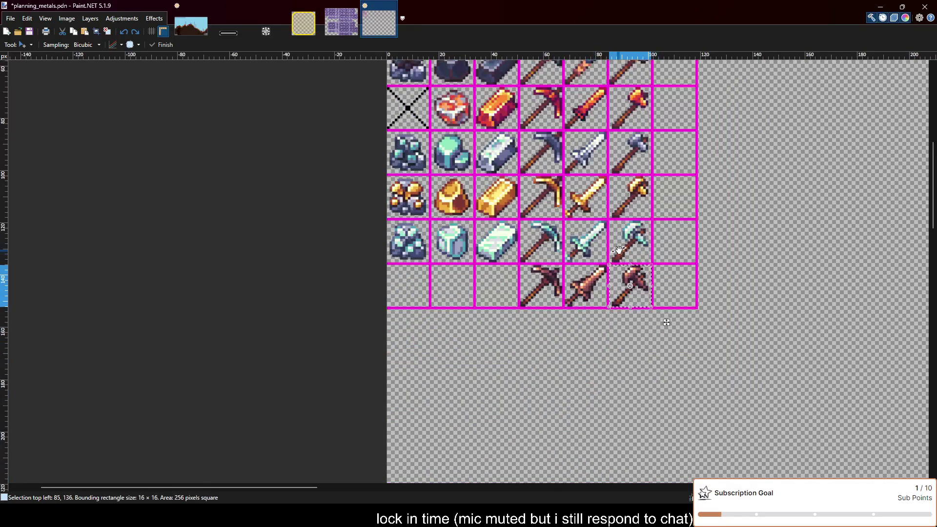
{"action": "scroll", "coordinate": [620, 273], "scroll_direction": "up", "scroll_amount": 2}
{"action": "key", "text": "ctrl+d"}
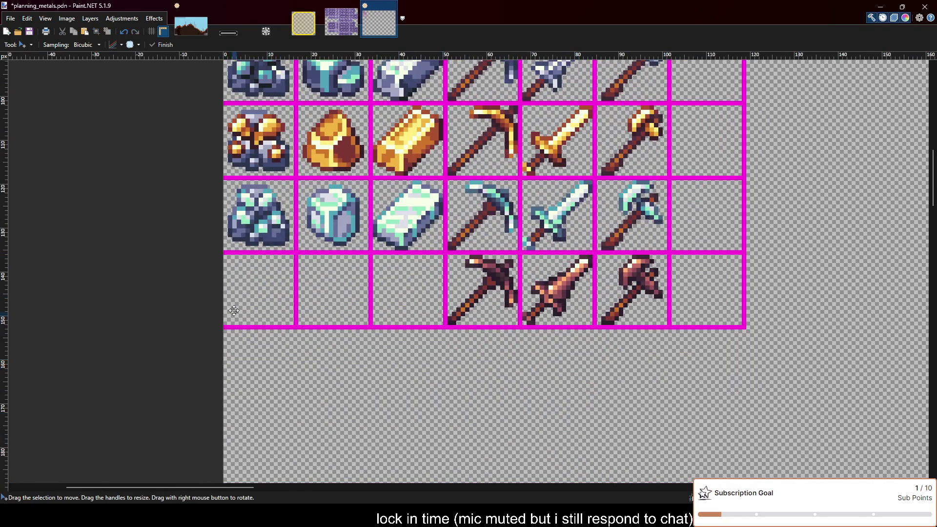
Draw magenta rectangles below the copper tools, dividing the new row into cells aligned with the columns.
{"action": "key", "text": "o"}
{"action": "mouse_move", "coordinate": [745, 328]}
{"action": "left_mouse_down"}
{"action": "mouse_move", "coordinate": [204, 390]}
{"action": "mouse_move", "coordinate": [204, 402]}
{"action": "left_mouse_up"}
{"action": "left_click_drag", "start_coordinate": [298, 326], "coordinate": [669, 403]}
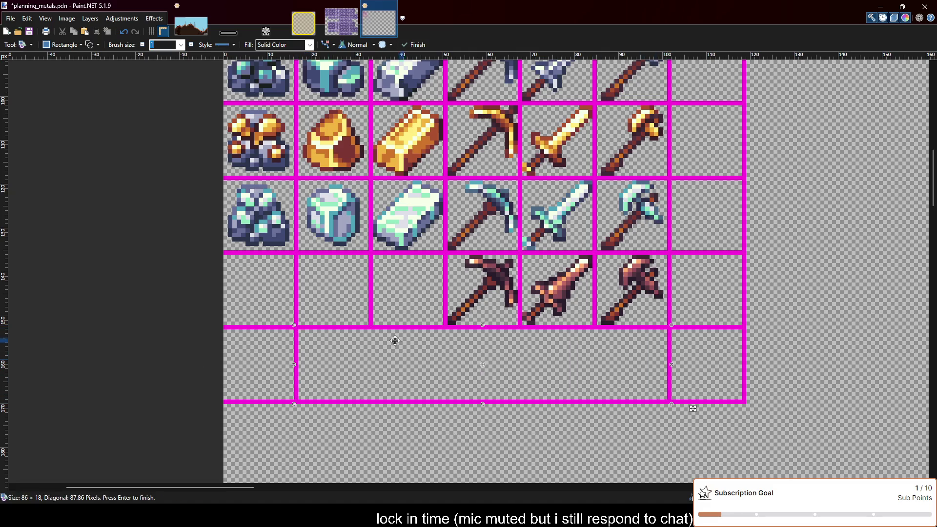
{"action": "mouse_move", "coordinate": [370, 327]}
{"action": "left_mouse_down"}
{"action": "mouse_move", "coordinate": [501, 343]}
{"action": "mouse_move", "coordinate": [596, 403]}
{"action": "left_mouse_up"}
{"action": "key", "text": "Return"}
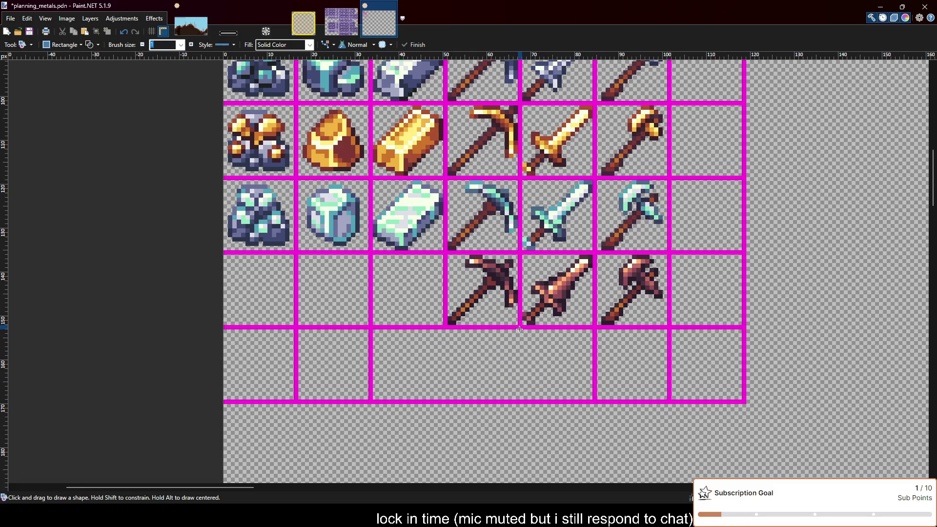
{"action": "left_click_drag", "start_coordinate": [521, 327], "coordinate": [445, 401]}
{"action": "key", "text": "Return"}
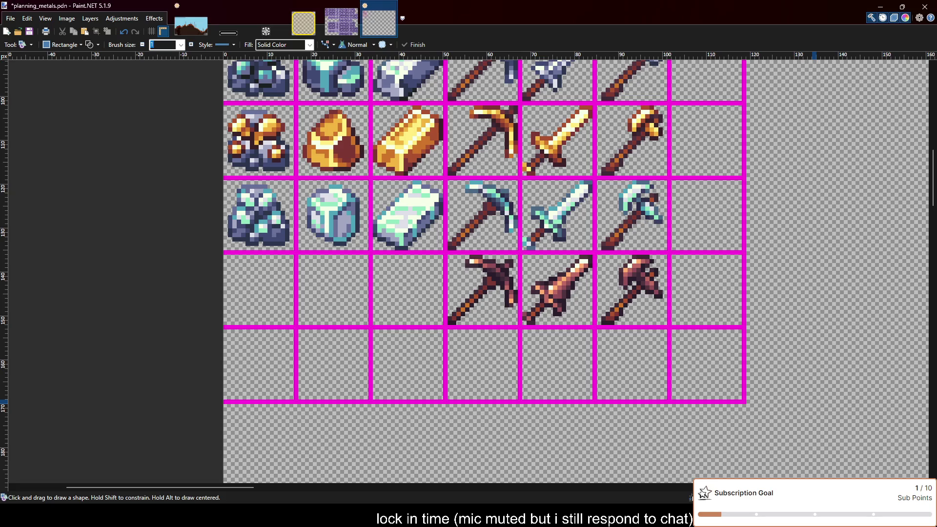
Paste the dark sword, pickaxe and axe into their matching cells of the new row.
{"action": "key", "text": "ctrl+v"}
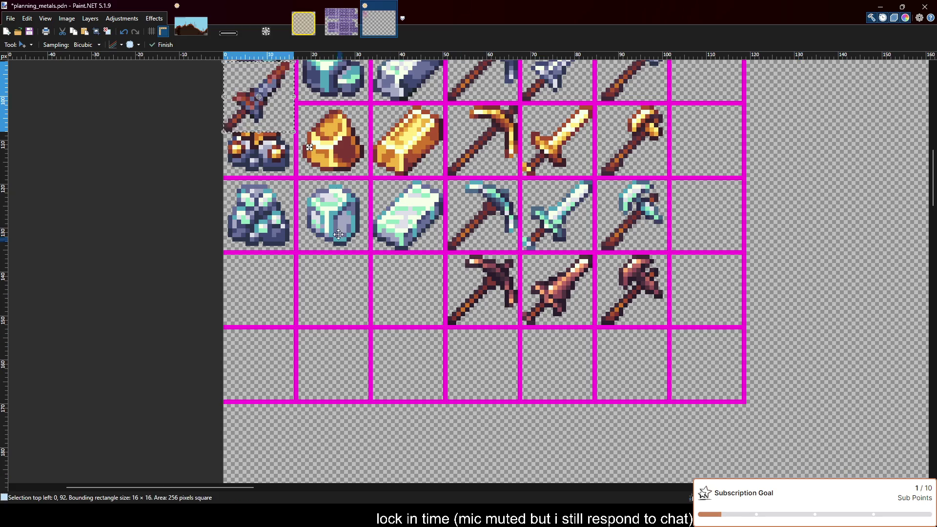
{"action": "left_click_drag", "start_coordinate": [261, 112], "coordinate": [564, 380]}
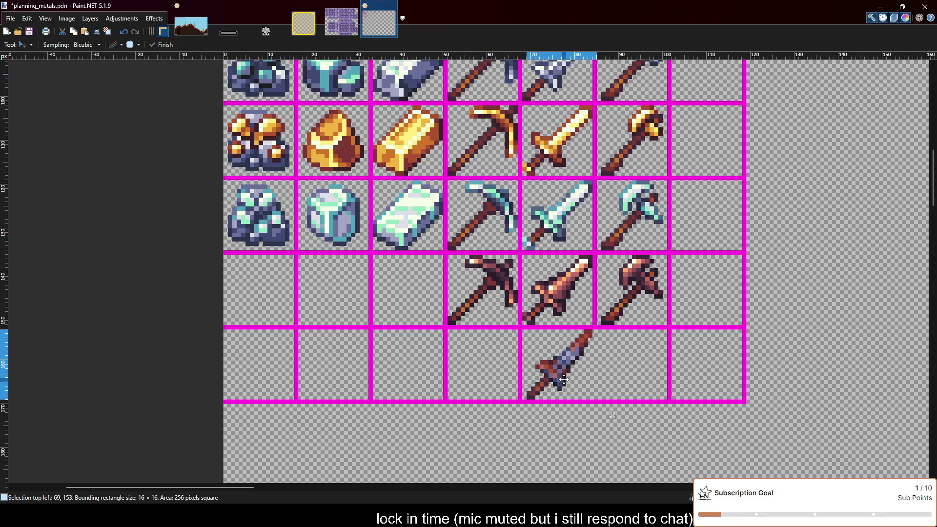
{"action": "key", "text": "ctrl+d"}
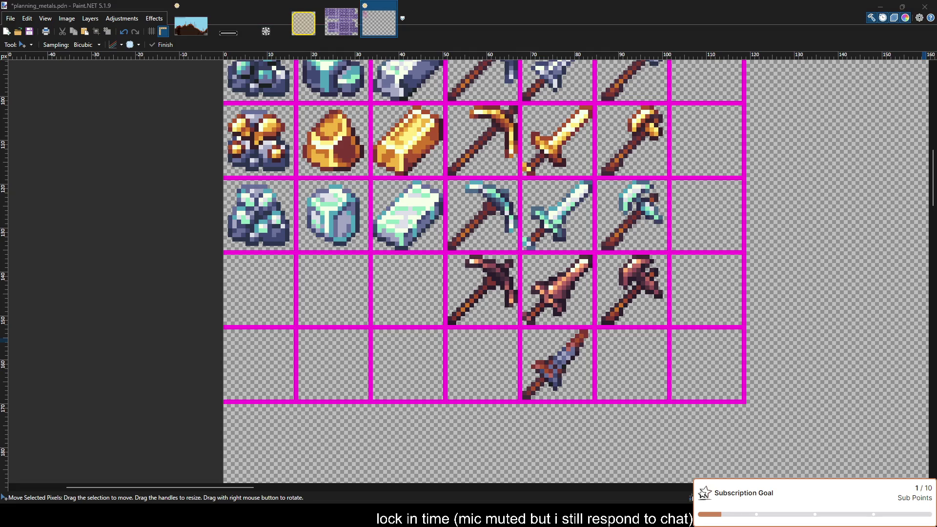
{"action": "left_click", "coordinate": [573, 368]}
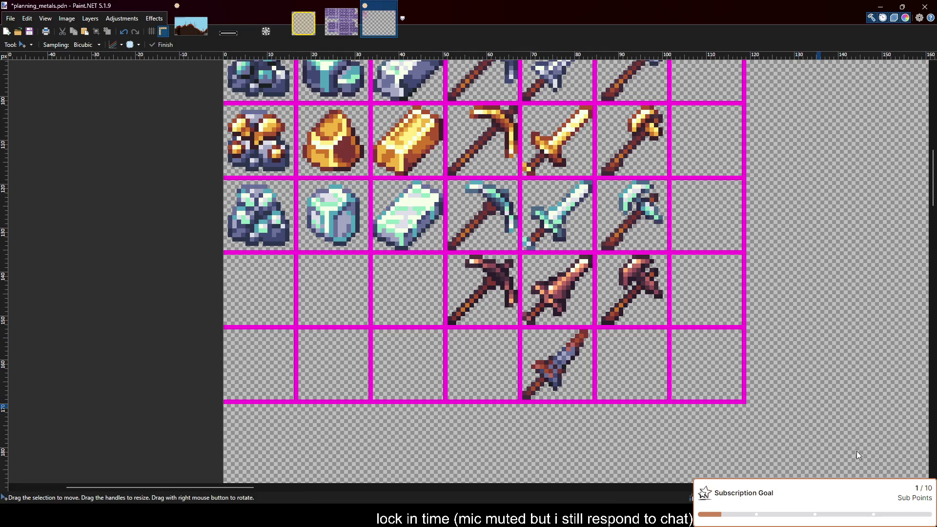
{"action": "key", "text": "ctrl+v"}
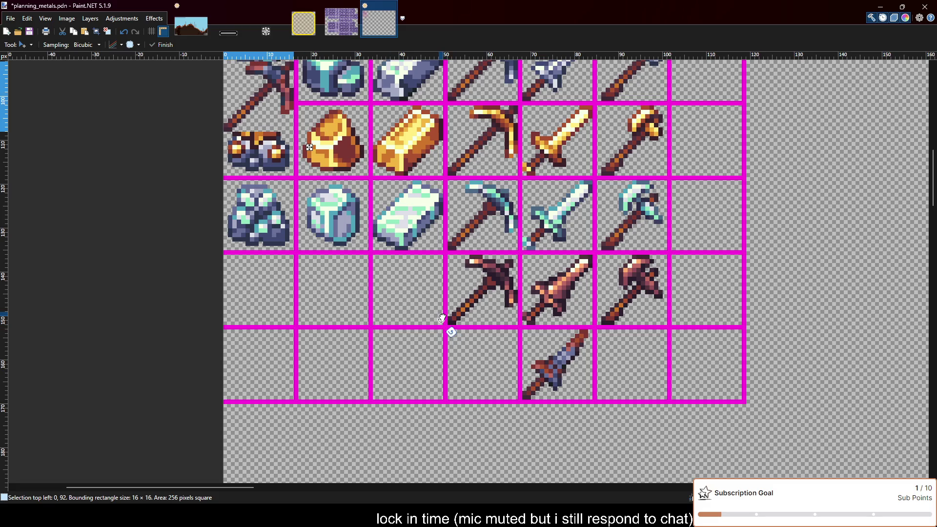
{"action": "left_click_drag", "start_coordinate": [282, 109], "coordinate": [495, 372]}
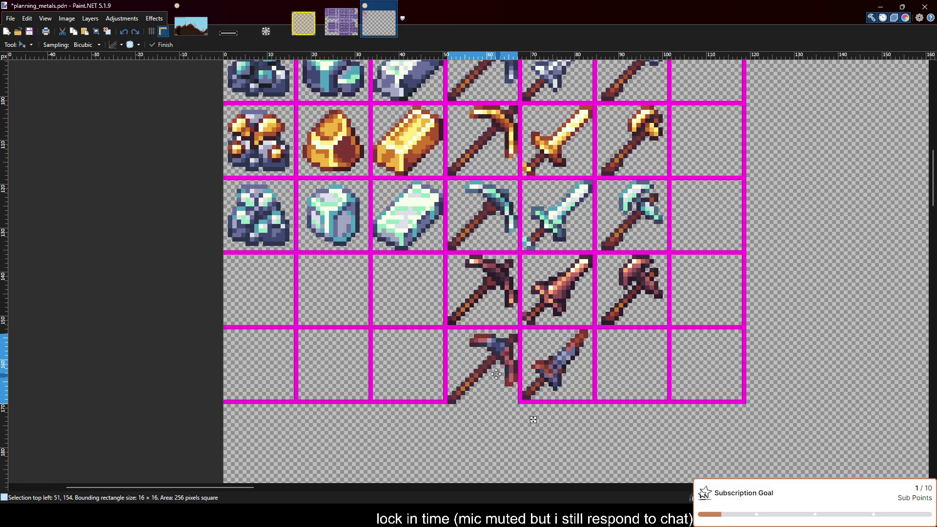
{"action": "key", "text": "ctrl+d"}
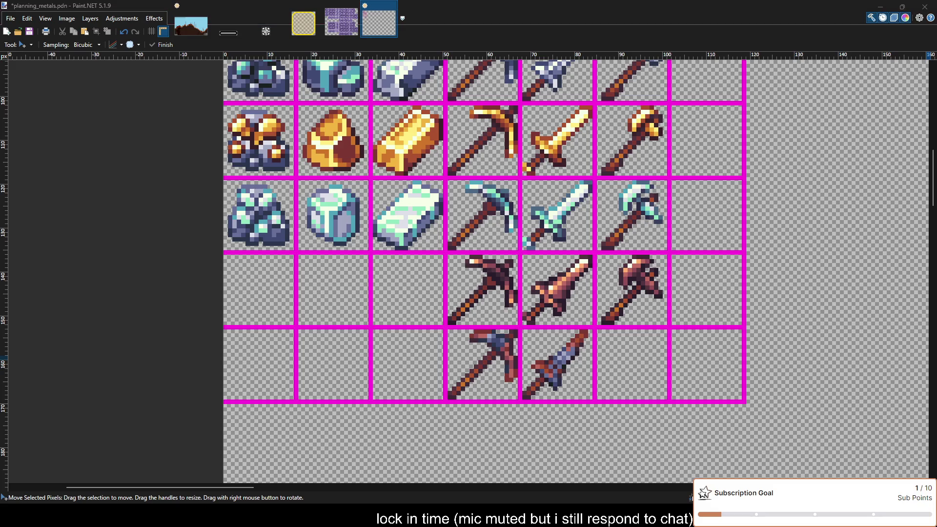
{"action": "left_click", "coordinate": [482, 291]}
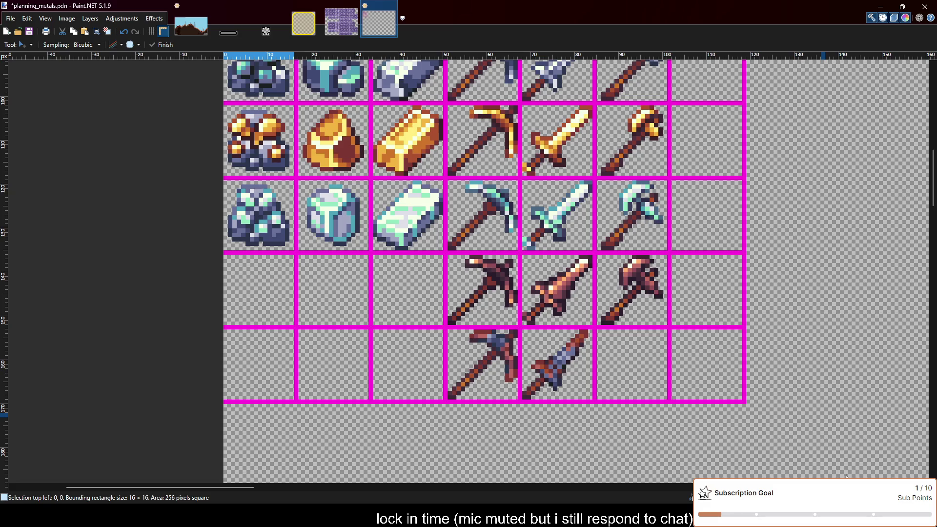
{"action": "left_click_drag", "start_coordinate": [276, 73], "coordinate": [655, 380]}
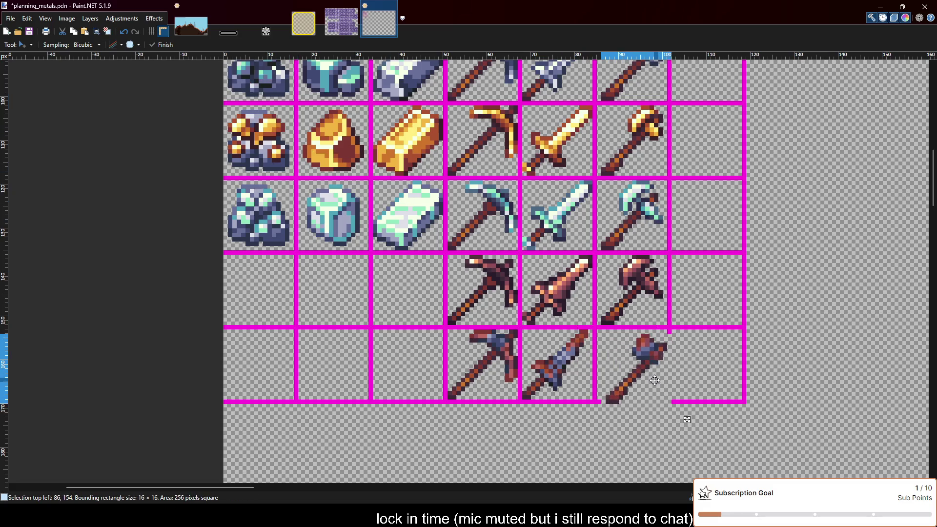
{"action": "key", "text": "ctrl+d"}
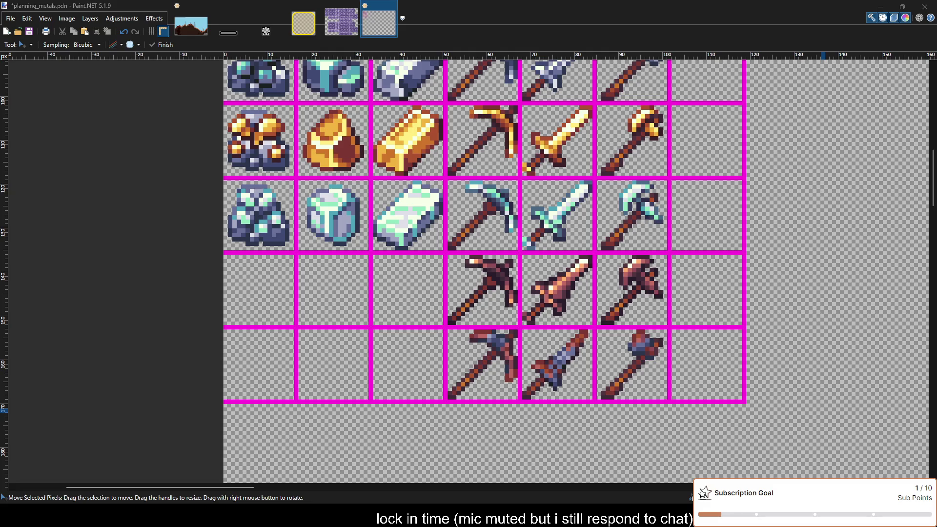
{"action": "scroll", "coordinate": [823, 410], "scroll_direction": "down", "scroll_amount": 2}
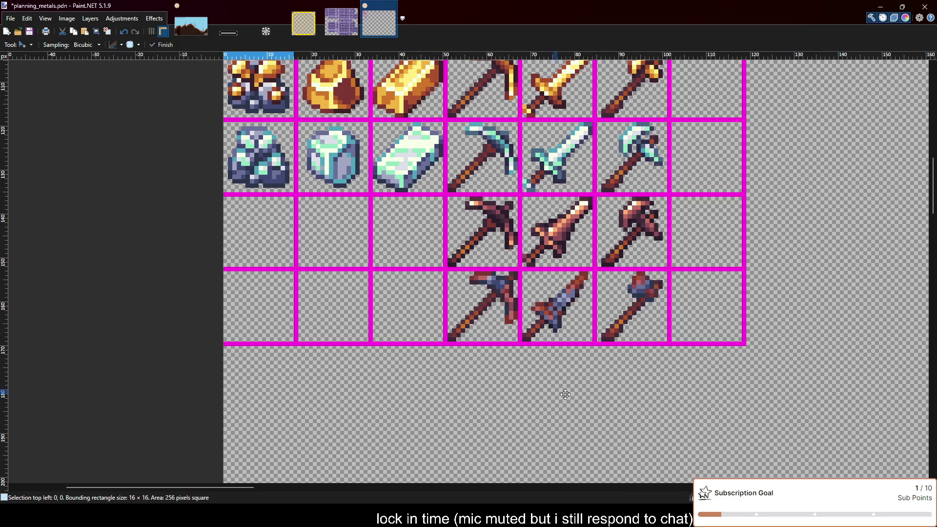
Try the red ingot in the new row's ingot cell, then undo it.
{"action": "key", "text": "ctrl+d"}
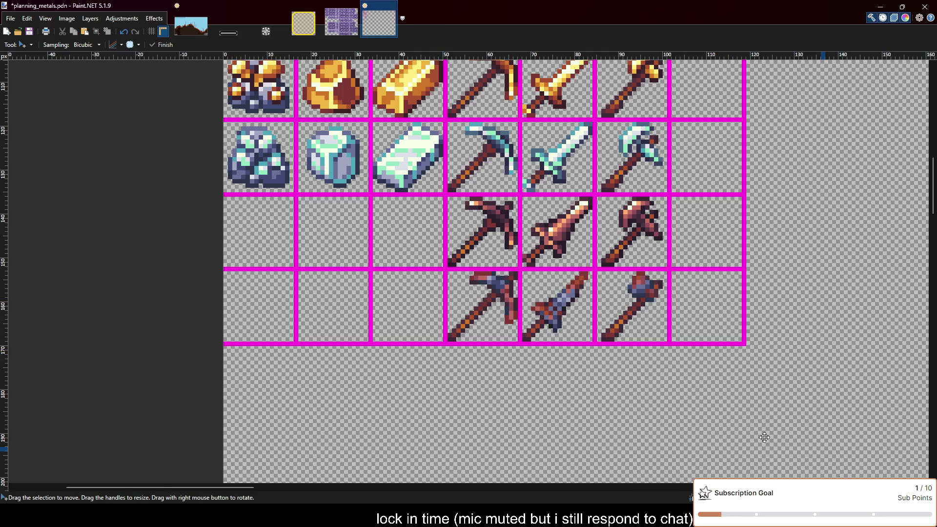
{"action": "key", "text": "ctrl+v"}
{"action": "mouse_move", "coordinate": [280, 113]}
{"action": "left_mouse_down"}
{"action": "mouse_move", "coordinate": [411, 323]}
{"action": "mouse_move", "coordinate": [429, 324]}
{"action": "left_mouse_up"}
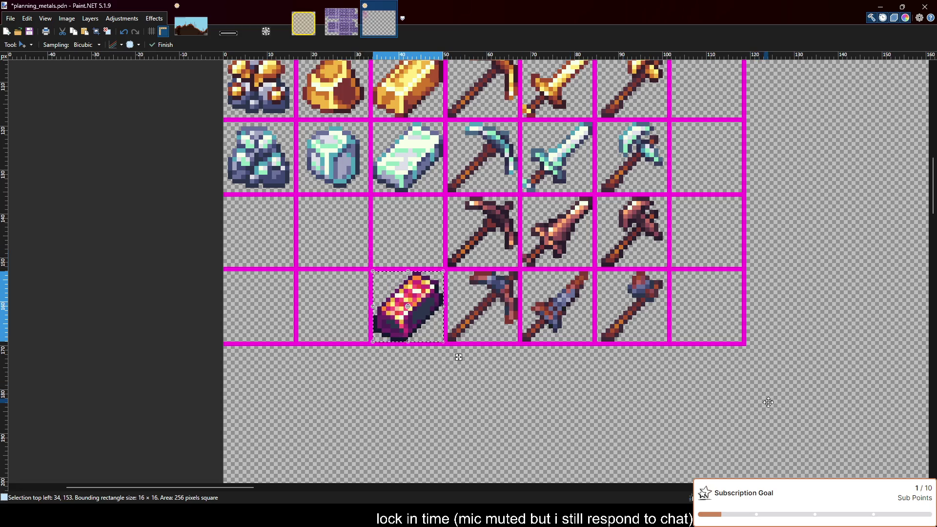
{"action": "key", "text": "ctrl+z"}
{"action": "key", "text": "ctrl+z"}
{"action": "key", "text": "ctrl+z"}
{"action": "key", "text": "ctrl+z"}
{"action": "key", "text": "ctrl+y"}
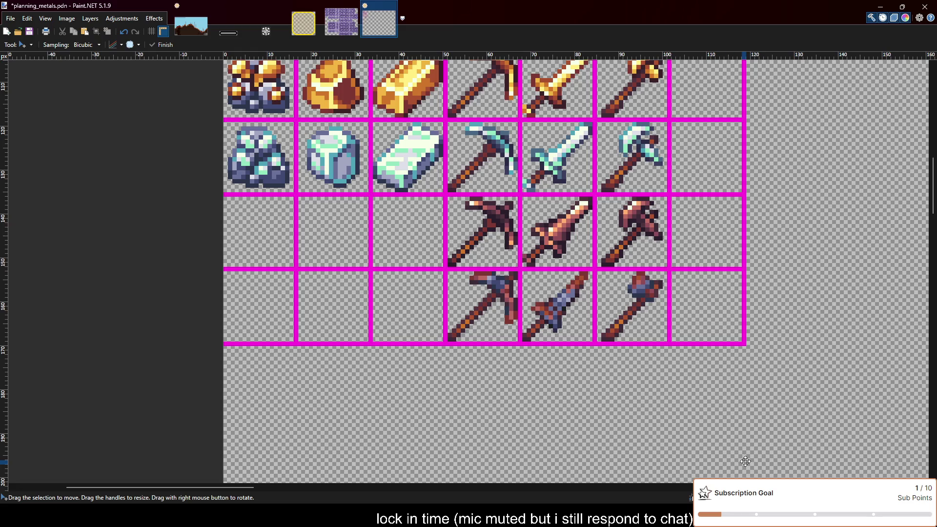
Place the dark red-streaked ingot in the bottom row's third cell.
{"action": "key", "text": "ctrl+v"}
{"action": "left_click_drag", "start_coordinate": [276, 121], "coordinate": [424, 324]}
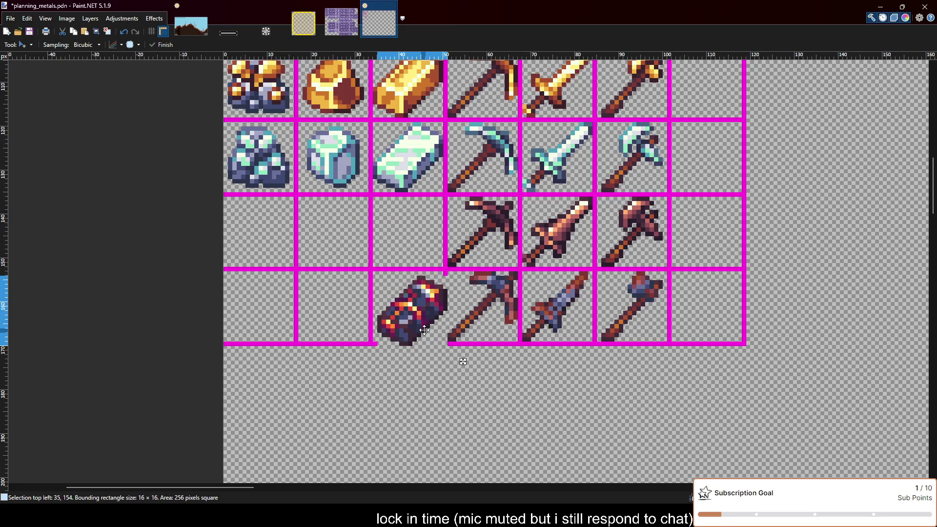
{"action": "key", "text": "ctrl+d"}
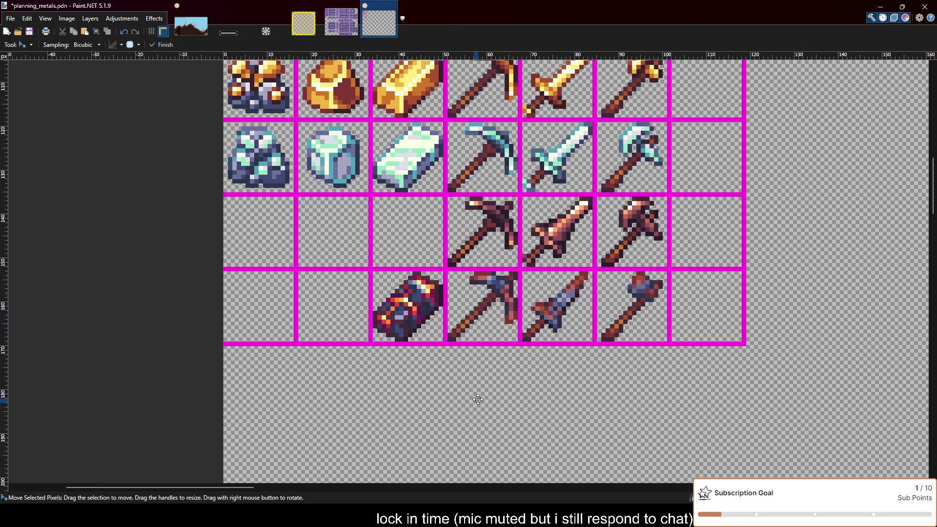
{"action": "scroll", "coordinate": [494, 407], "scroll_direction": "down", "scroll_amount": 1}
Review the sheet, then undo the dark red-streaked ingot so its cell is empty again.
{"action": "scroll", "coordinate": [494, 407], "scroll_direction": "up", "scroll_amount": 1}
{"action": "scroll", "coordinate": [497, 401], "scroll_direction": "down", "scroll_amount": 1}
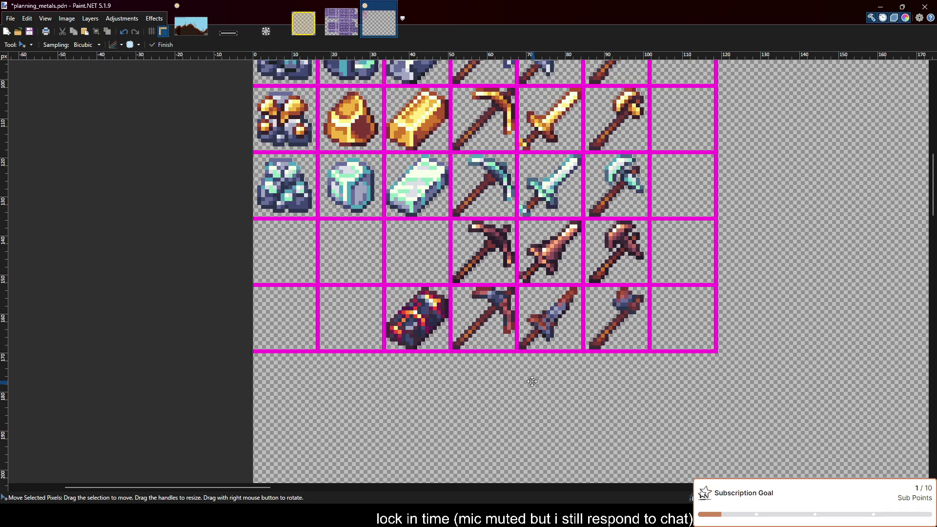
{"action": "scroll", "coordinate": [532, 382], "scroll_direction": "up", "scroll_amount": 1}
{"action": "scroll", "coordinate": [532, 382], "scroll_direction": "up", "scroll_amount": 1}
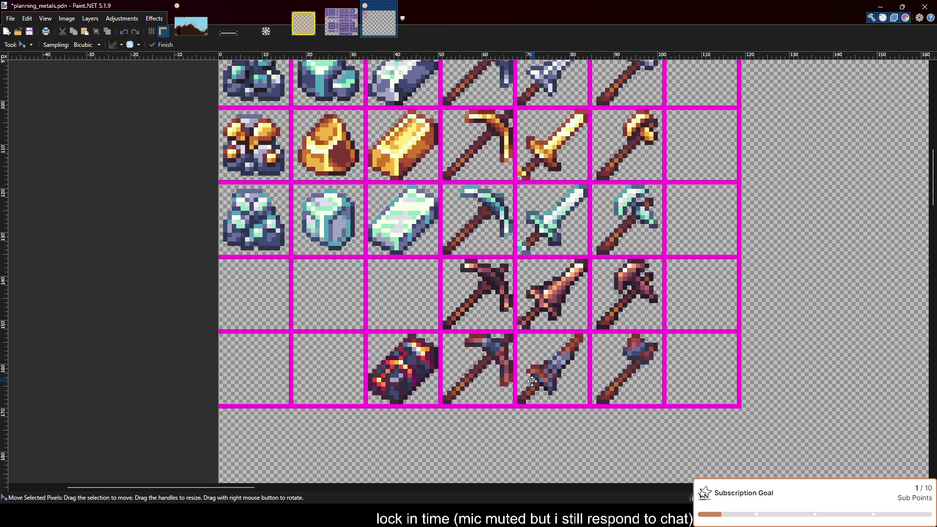
{"action": "scroll", "coordinate": [532, 381], "scroll_direction": "down", "scroll_amount": 2}
{"action": "scroll", "coordinate": [532, 376], "scroll_direction": "up", "scroll_amount": 2}
{"action": "scroll", "coordinate": [531, 372], "scroll_direction": "down", "scroll_amount": 1}
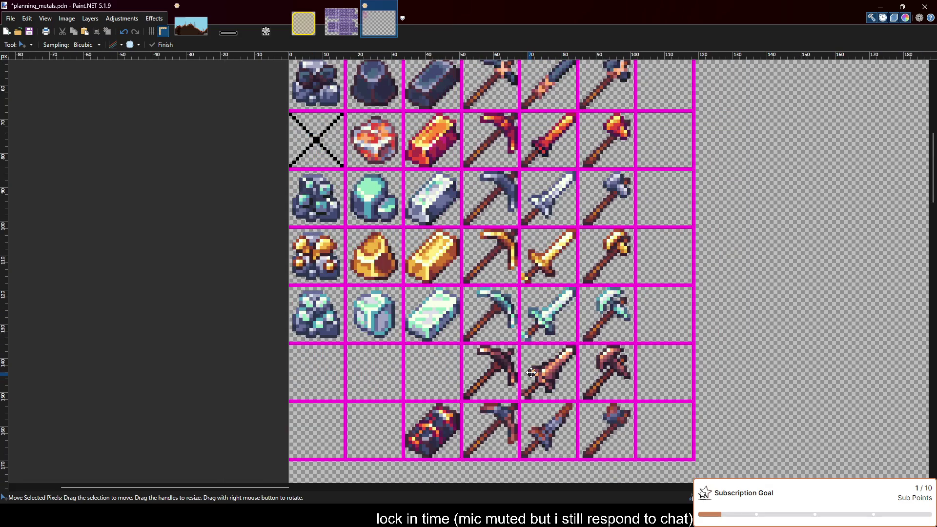
{"action": "scroll", "coordinate": [531, 372], "scroll_direction": "up", "scroll_amount": 1}
{"action": "scroll", "coordinate": [531, 372], "scroll_direction": "down", "scroll_amount": 3}
{"action": "scroll", "coordinate": [531, 368], "scroll_direction": "up", "scroll_amount": 2}
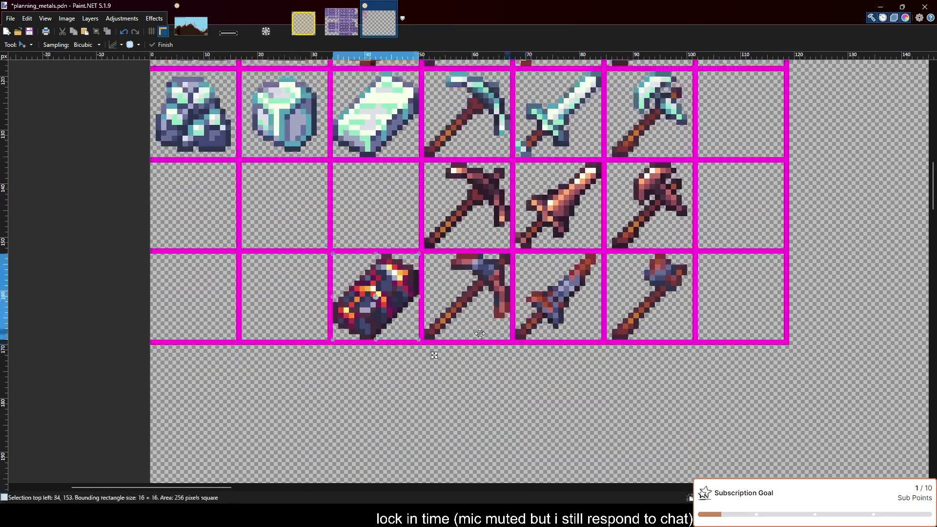
{"action": "key", "text": "ctrl+z"}
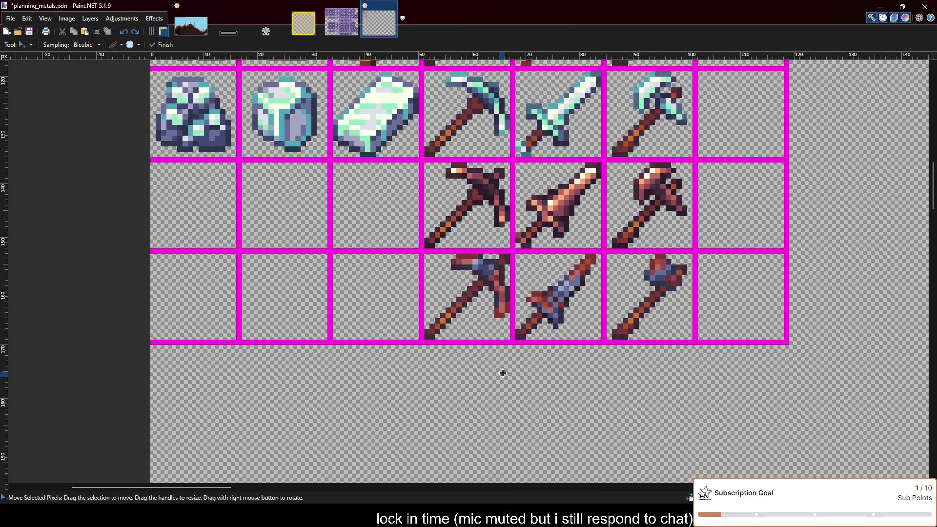